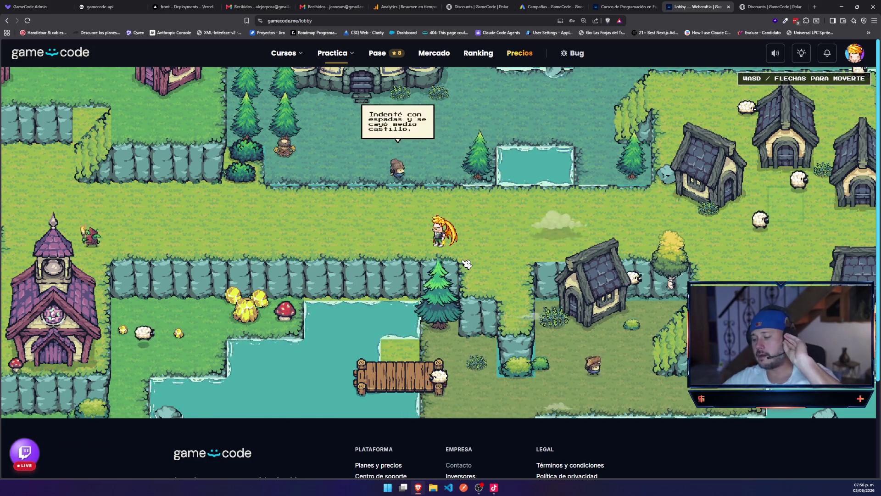
Step: Walk the avatar east, up, south and back west across the village lobby, then open the plans page
key(d)
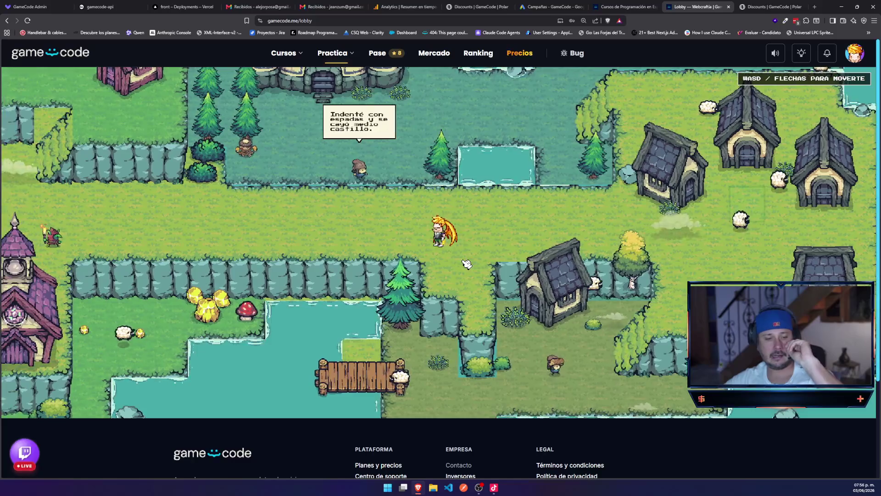
key(d)
key(w)
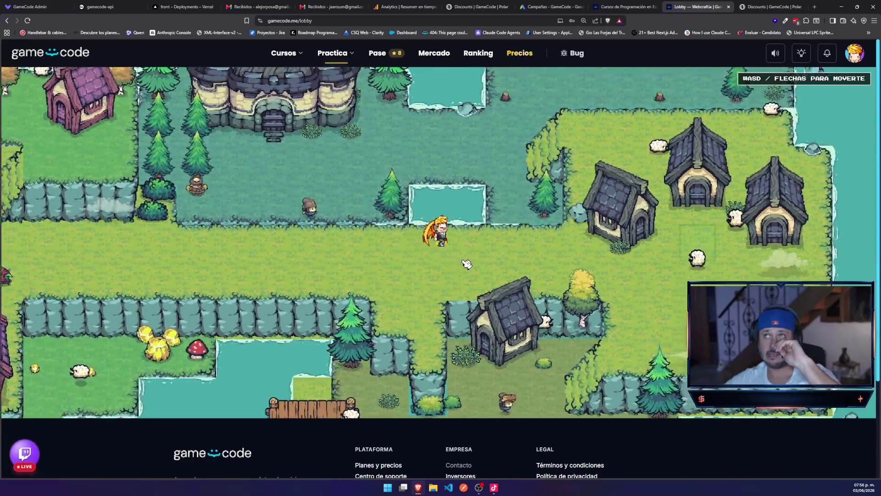
key(d)
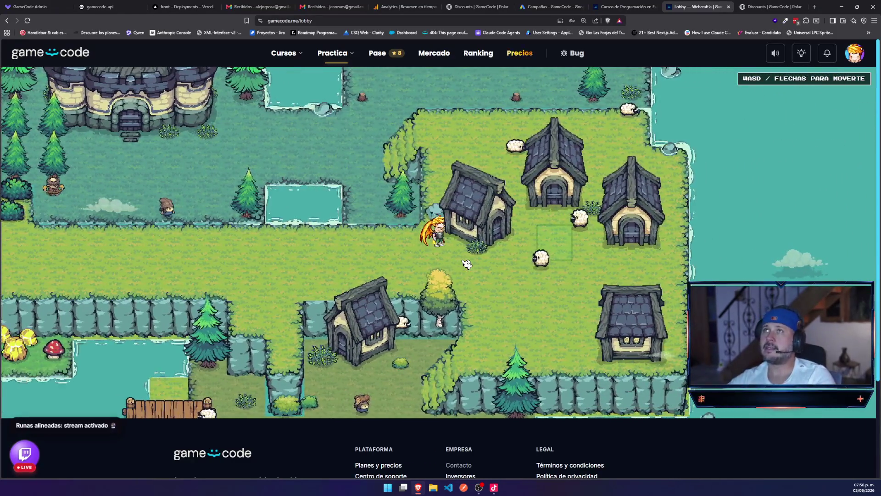
key(s)
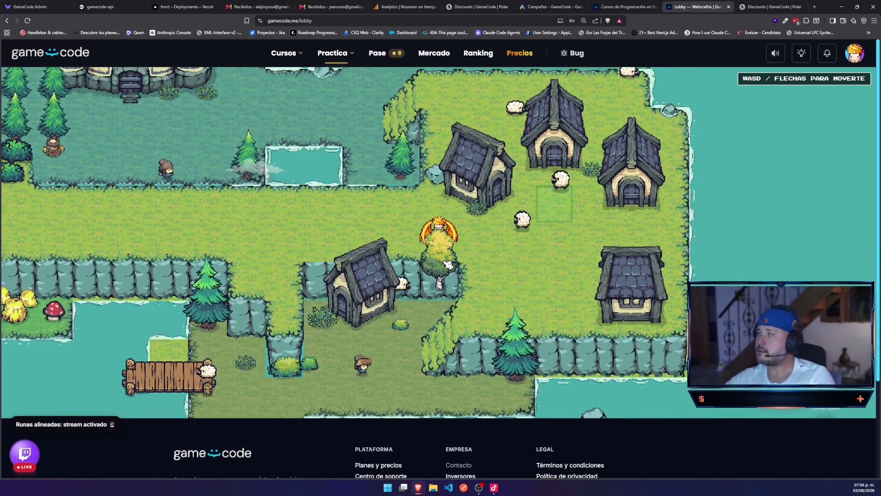
key(a)
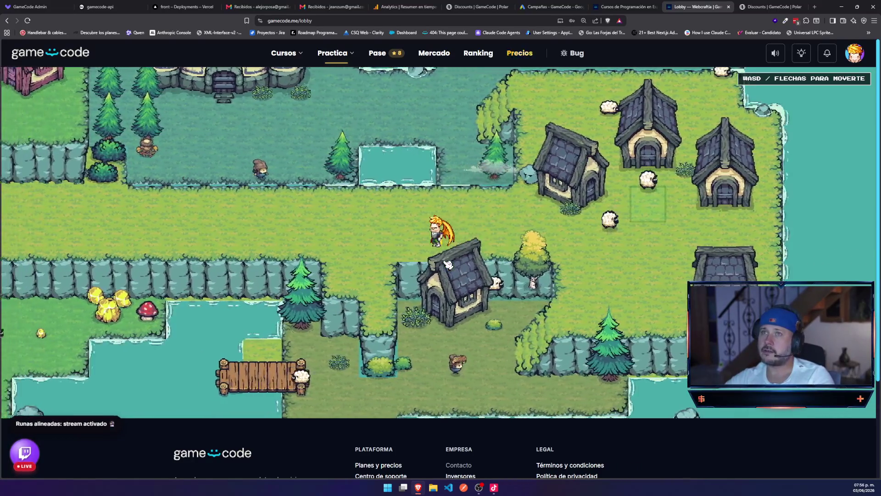
key(a)
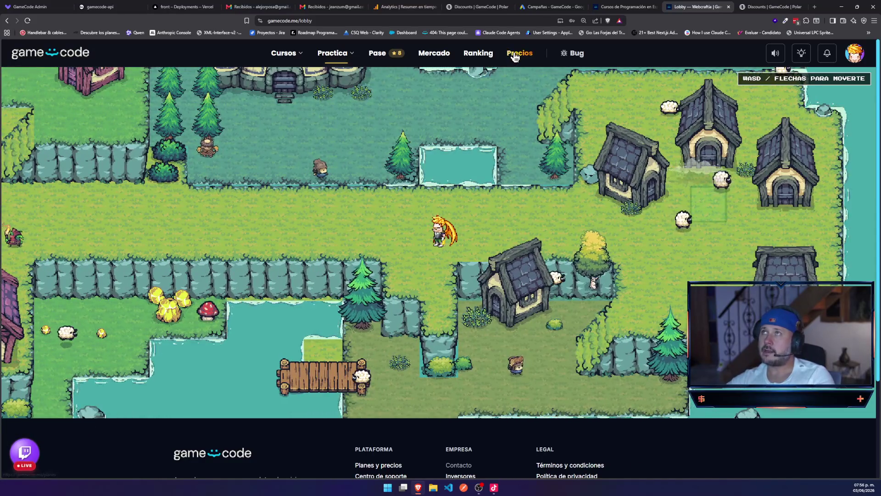
click(514, 53)
click(855, 53)
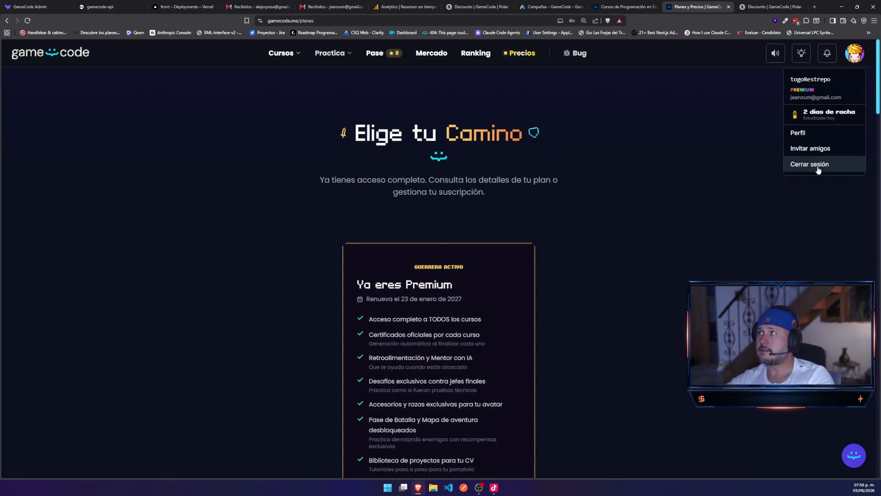
Step: Load the copied pricing page link in a private window to see it logged out
click(321, 21)
key(ctrl+c)
key(ctrl+shift+n)
key(ctrl+v)
key(Return)
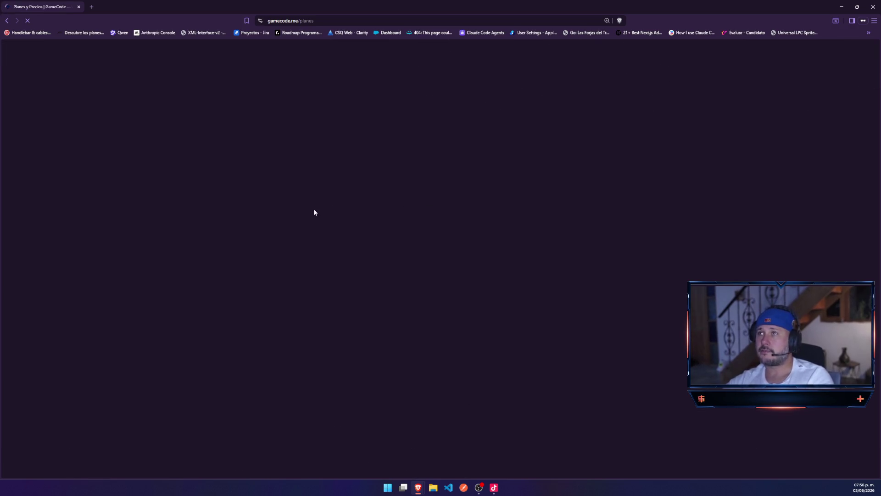
Step: Scroll the plans, highlighting the Desafios exclusivos and avatar accessories features, then return to the logged-in window
scroll(596, 293, down, 3)
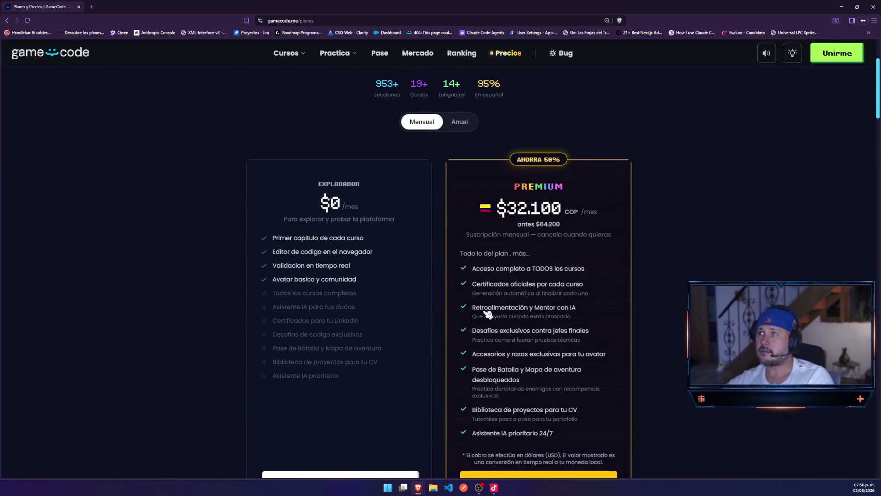
drag(471, 306, 601, 305)
click(601, 304)
scroll(601, 326, down, 2)
mouse_move(469, 227)
mouse_down()
mouse_move(546, 231)
mouse_move(624, 256)
mouse_up()
click(637, 267)
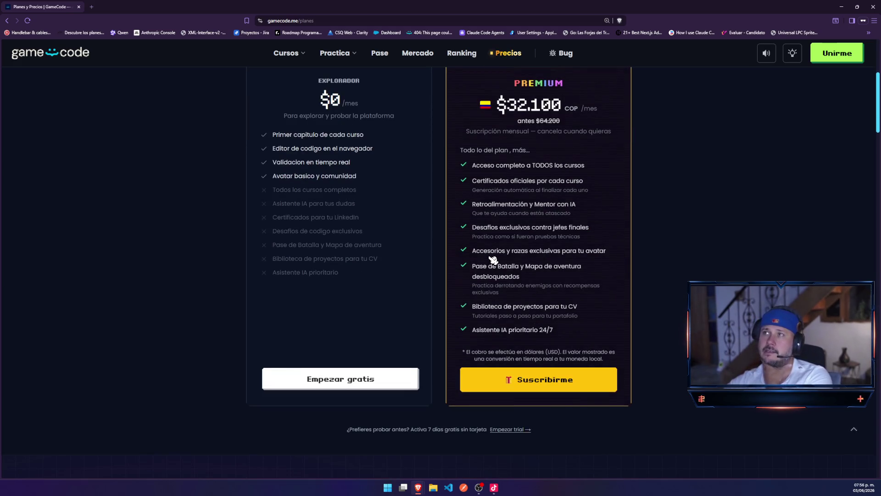
drag(514, 261, 603, 249)
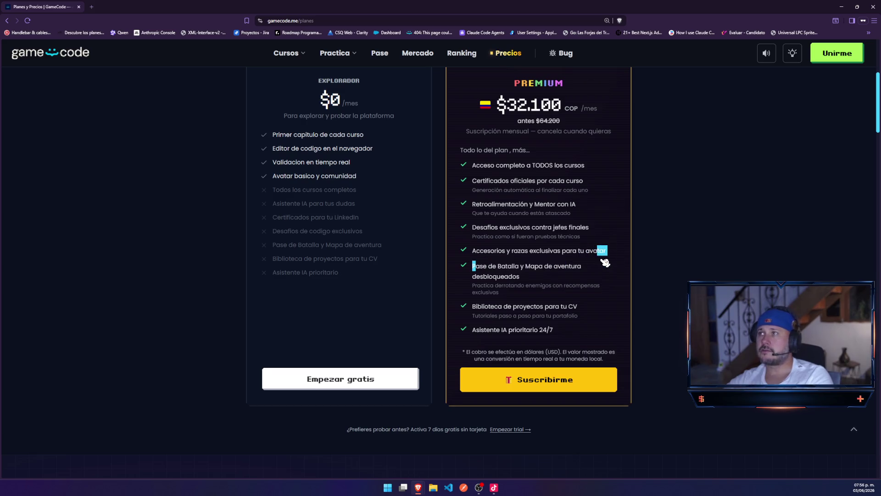
scroll(601, 265, up, 5)
scroll(574, 264, down, 3)
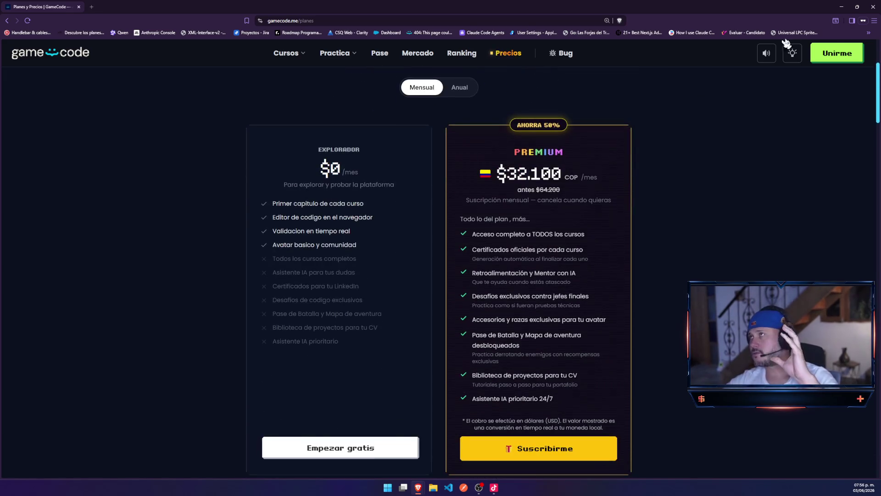
click(841, 7)
Step: Open Perfil from the avatar menu and zoom the profile page in and back out
mouse_move(855, 64)
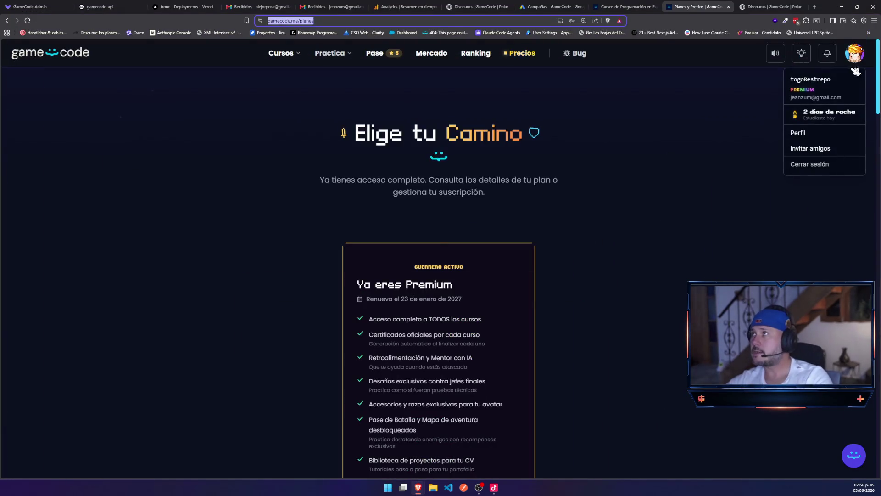
click(809, 133)
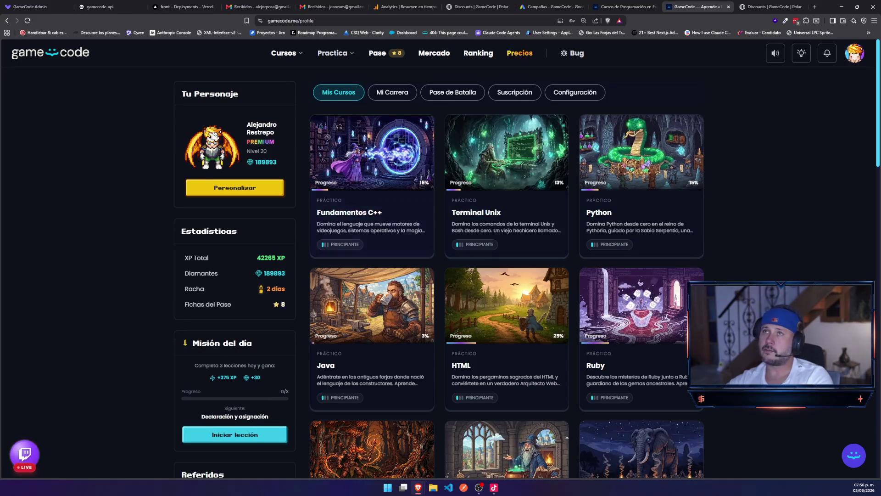
key(ctrl+plus)
key(ctrl+plus)
key(ctrl+plus)
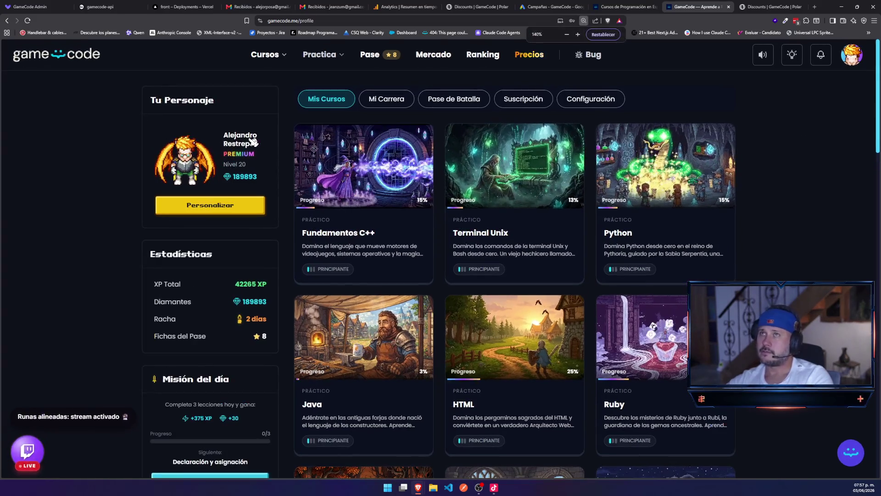
key(ctrl+minus)
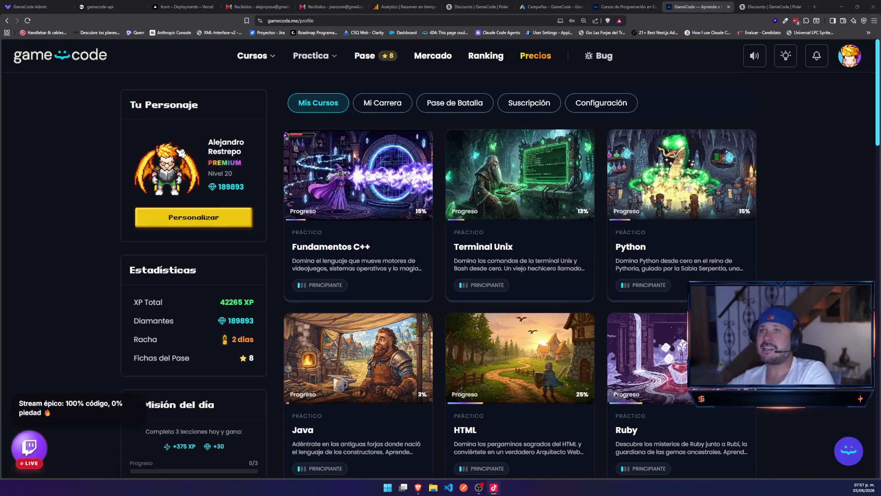
Step: Open the Python course from the Cursos menu and scroll through the Las Semillas del Conocimiento lessons
mouse_move(252, 55)
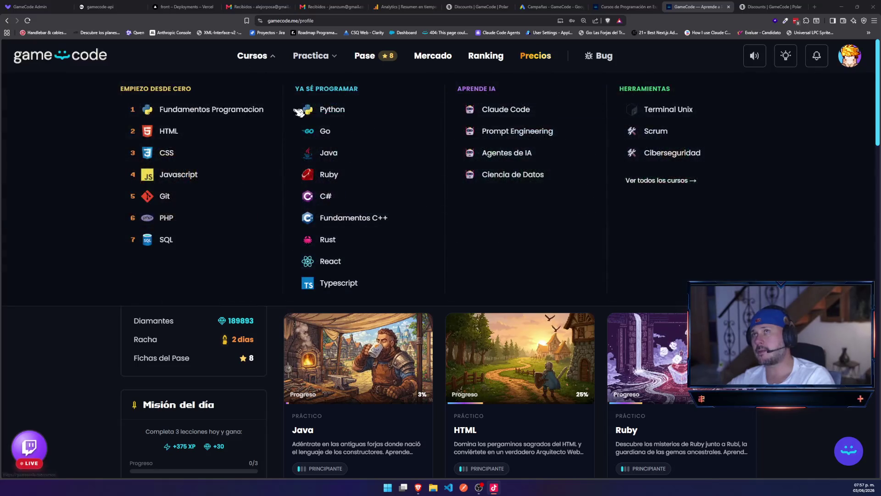
click(310, 112)
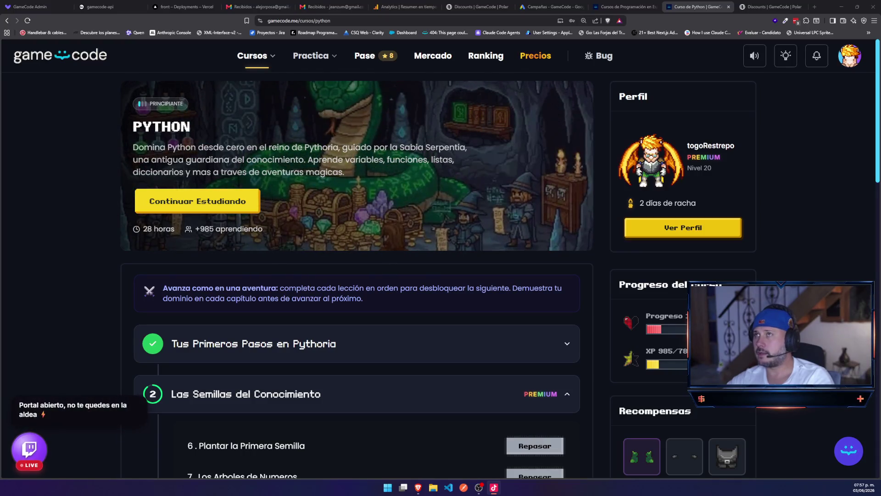
scroll(298, 262, down, 3)
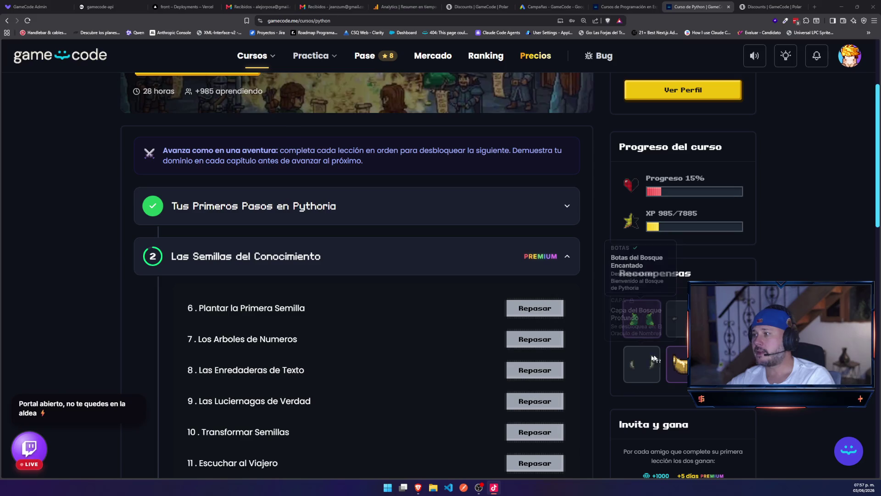
scroll(407, 370, down, 3)
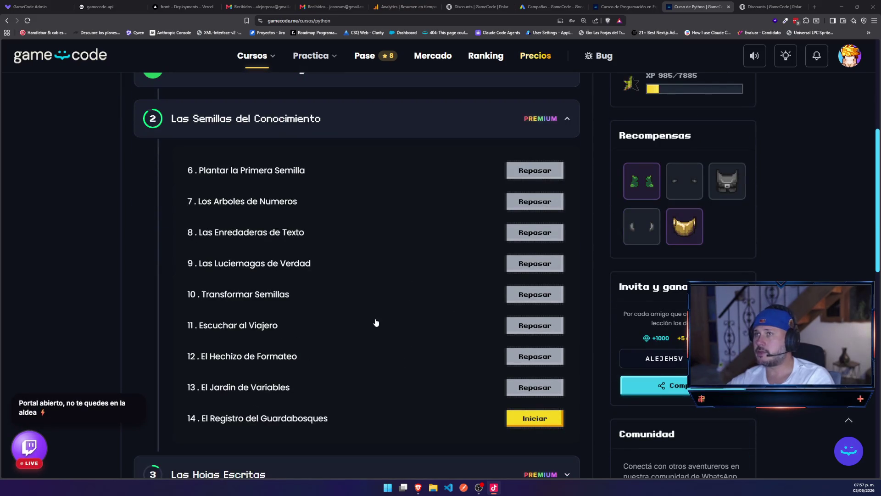
scroll(350, 363, down, 1)
scroll(668, 234, up, 3)
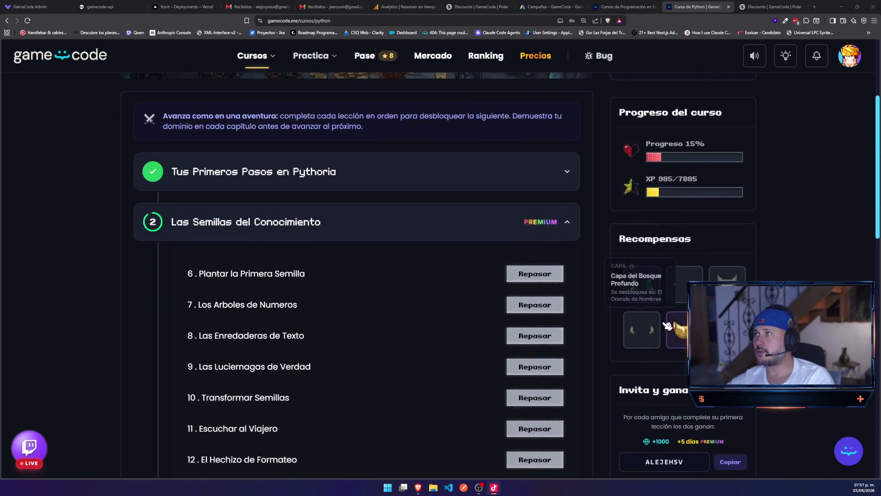
Step: Look over the Python course reward tiles
mouse_move(635, 293)
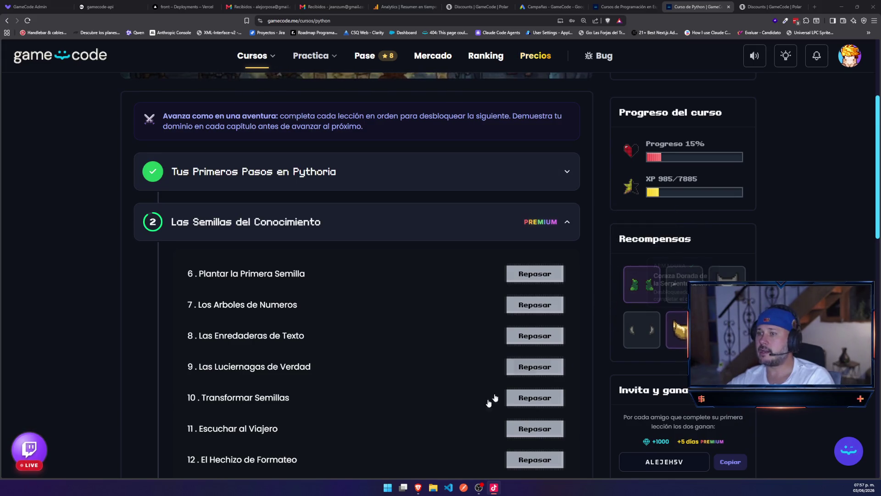
mouse_move(727, 289)
mouse_move(683, 331)
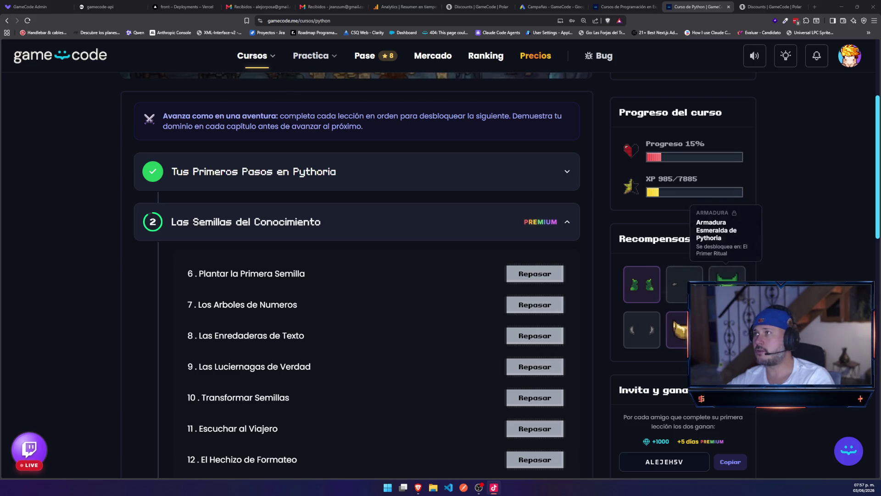
scroll(684, 339, down, 3)
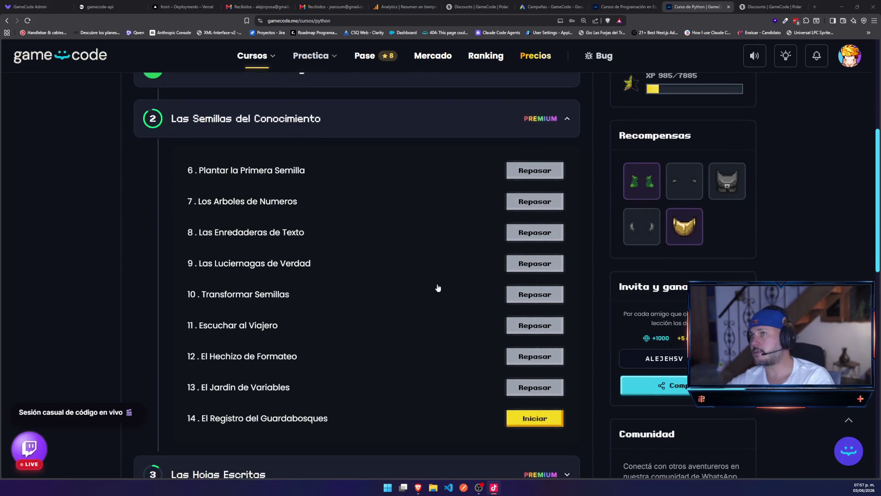
scroll(437, 288, down, 4)
scroll(442, 309, up, 5)
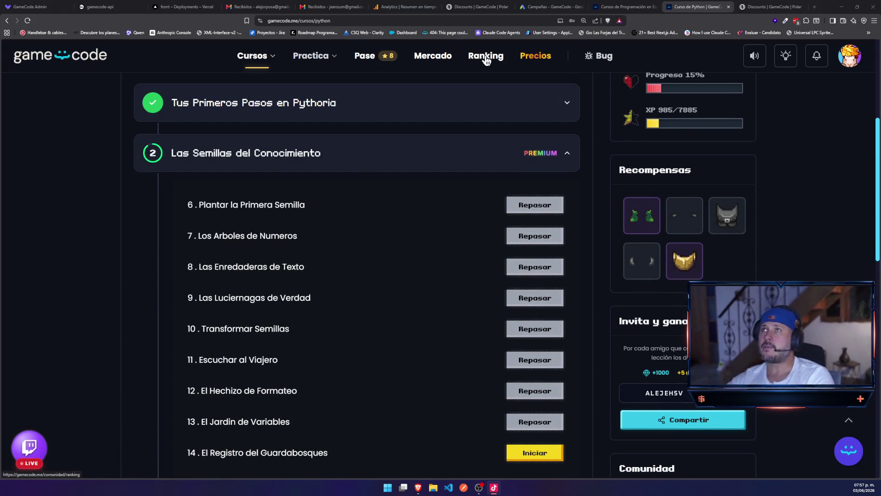
click(430, 56)
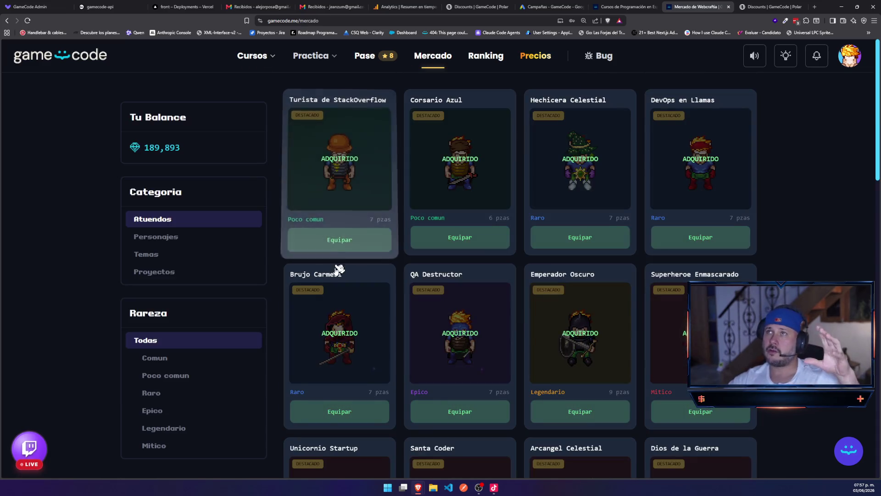
Step: Check the Mercado's diamond balance of 189,893
scroll(362, 406, down, 4)
scroll(362, 406, up, 3)
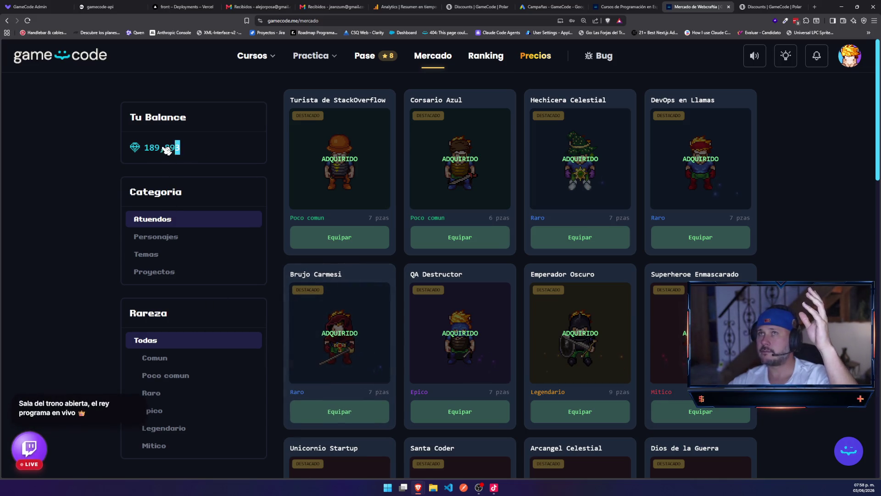
drag(182, 148, 141, 151)
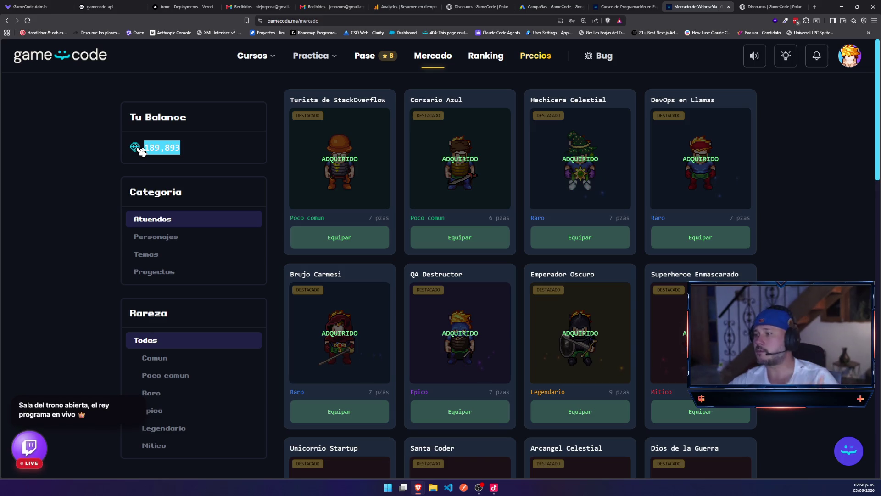
click(179, 148)
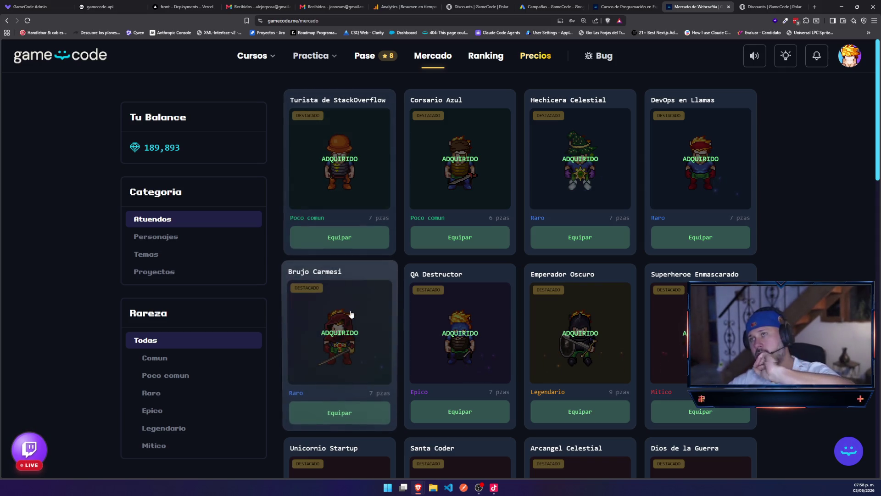
Step: Try the Comun rarity and Atuendos filters, ending on Personajes with all rarities shown
click(179, 237)
click(193, 365)
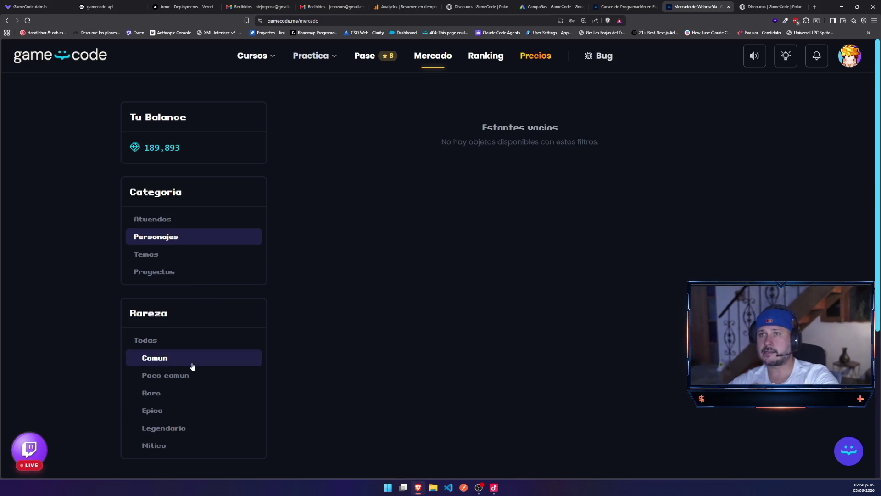
click(183, 221)
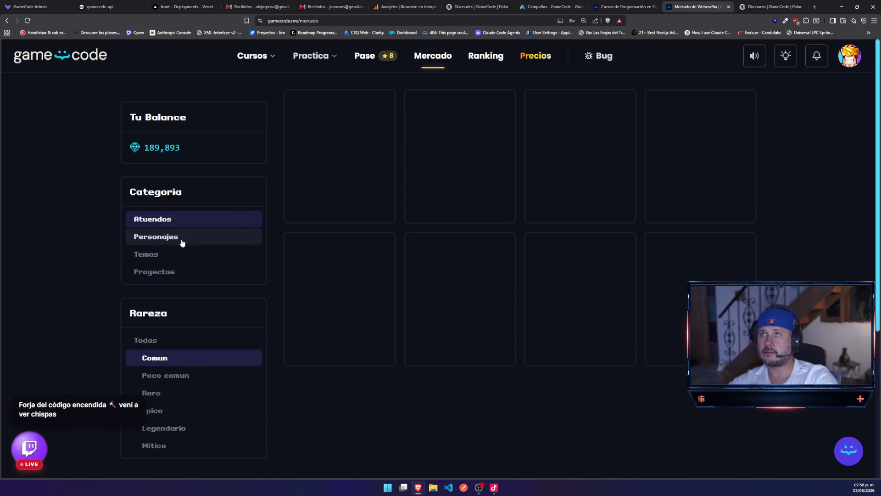
click(180, 237)
click(181, 342)
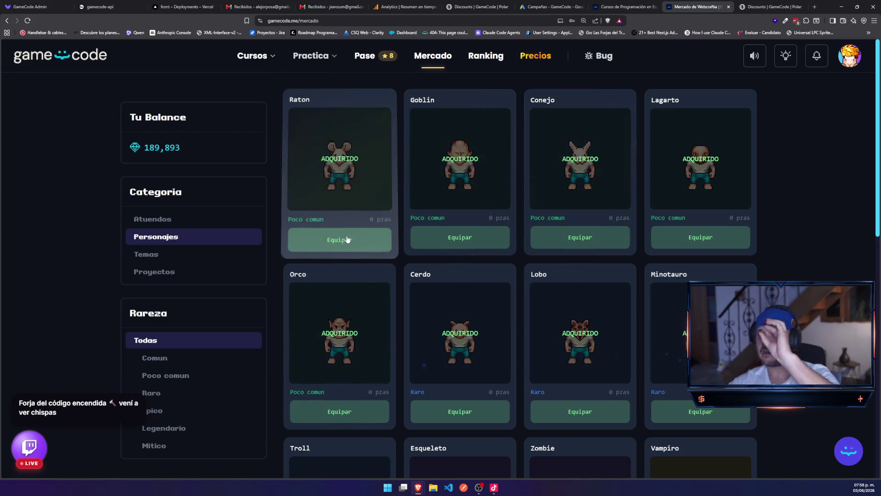
Step: Equip the Goblin character and scroll through the character grid and back up
click(465, 242)
scroll(465, 242, down, 1)
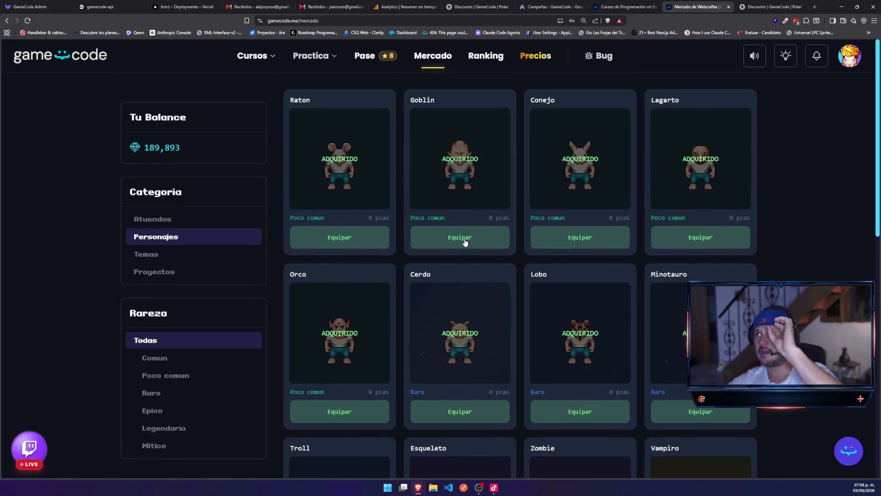
scroll(465, 243, down, 2)
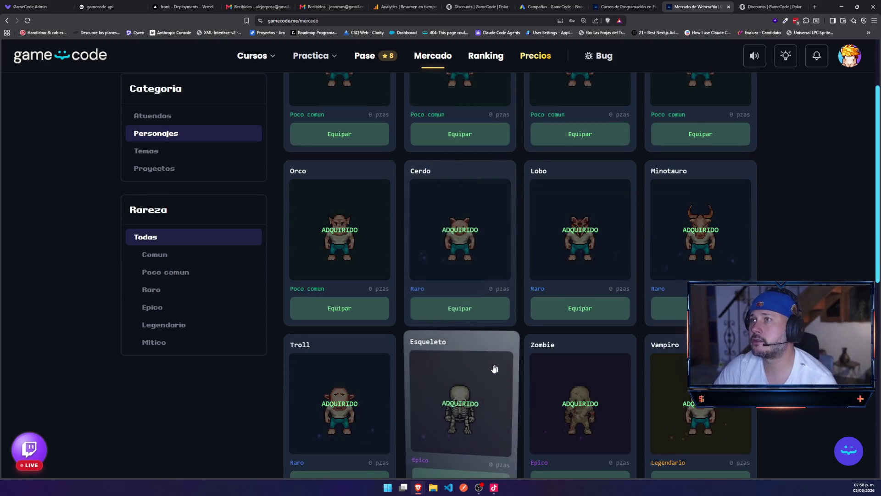
scroll(496, 366, down, 3)
scroll(354, 354, down, 2)
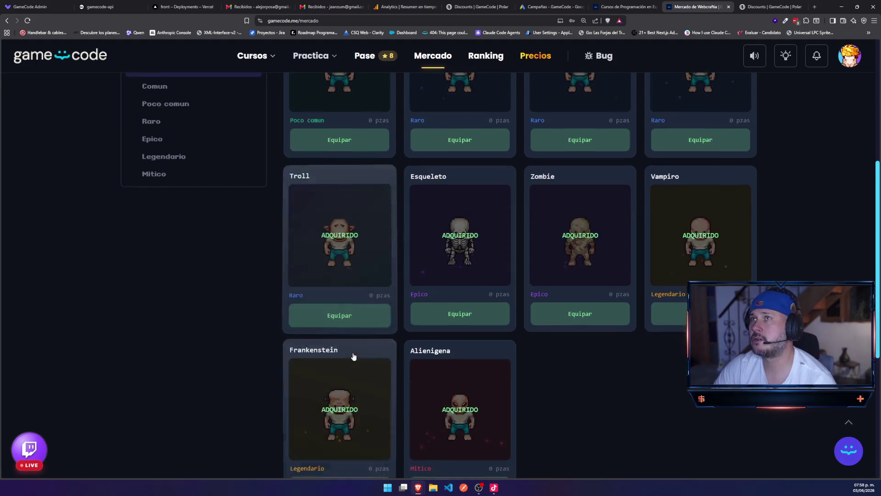
scroll(521, 407, down, 3)
scroll(348, 388, up, 8)
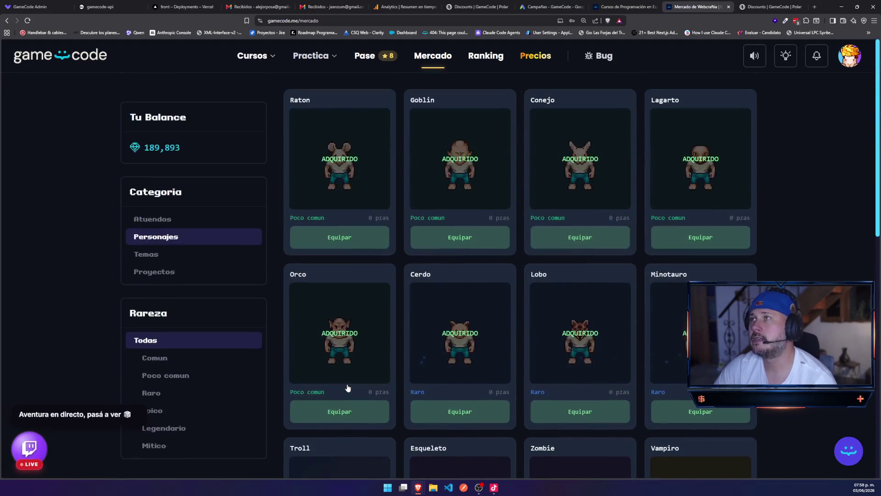
click(166, 255)
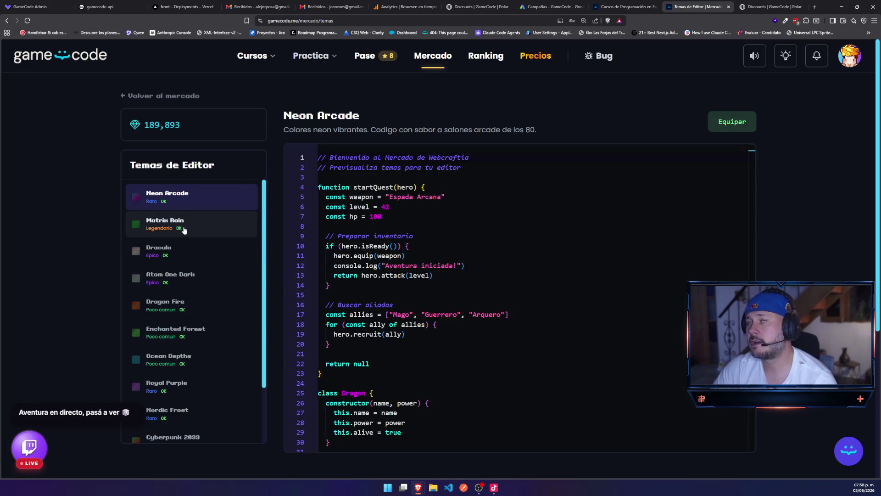
Step: Preview the Cyberpunk 2099, Atom One Dark, Dragon Fire, Enchanted Forest, Ocean Depths and Royal Purple themes
scroll(192, 299, down, 3)
scroll(220, 271, up, 3)
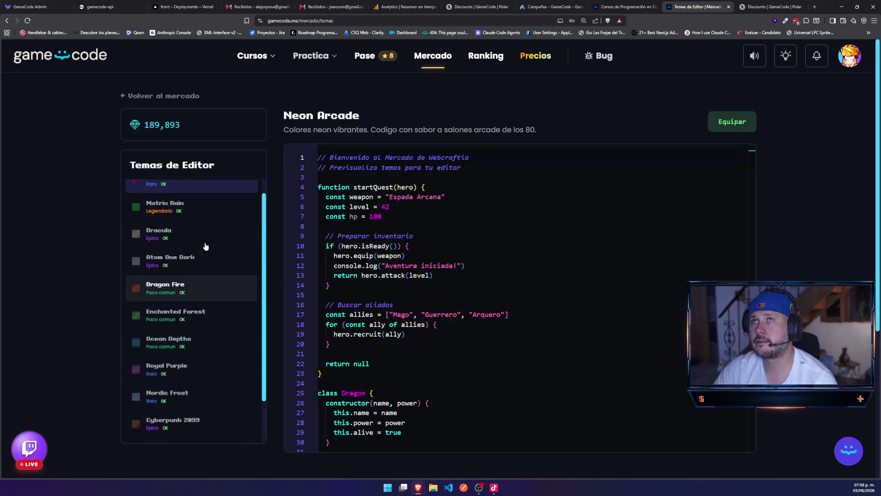
scroll(211, 388, down, 3)
click(199, 370)
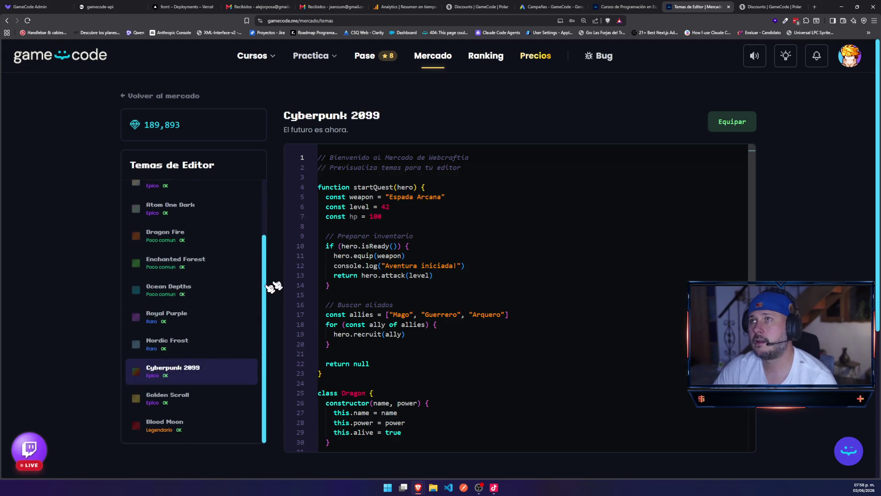
click(198, 208)
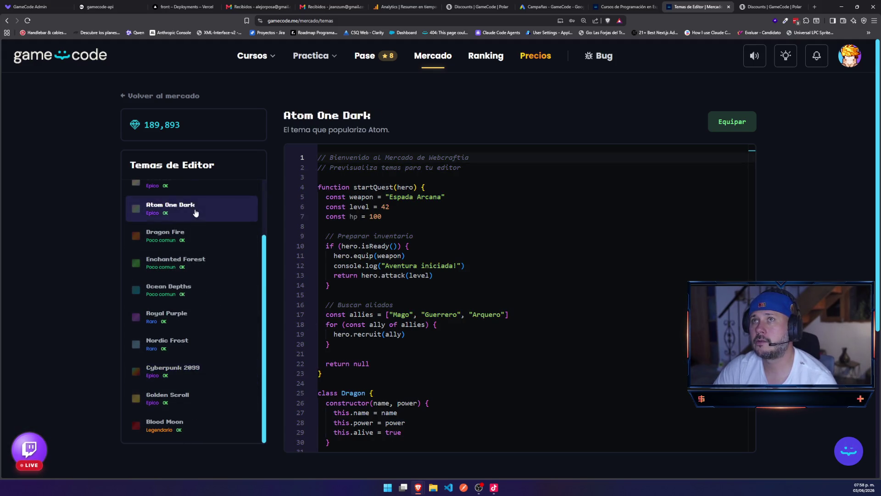
click(198, 235)
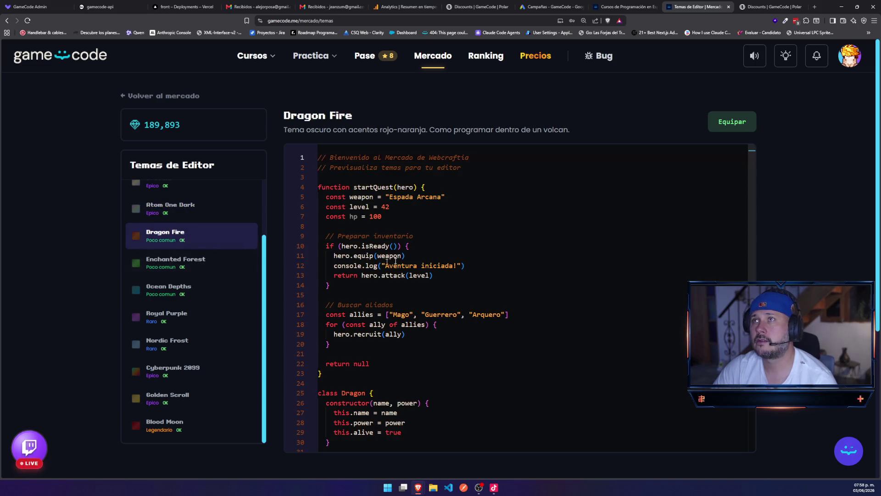
click(219, 263)
click(193, 294)
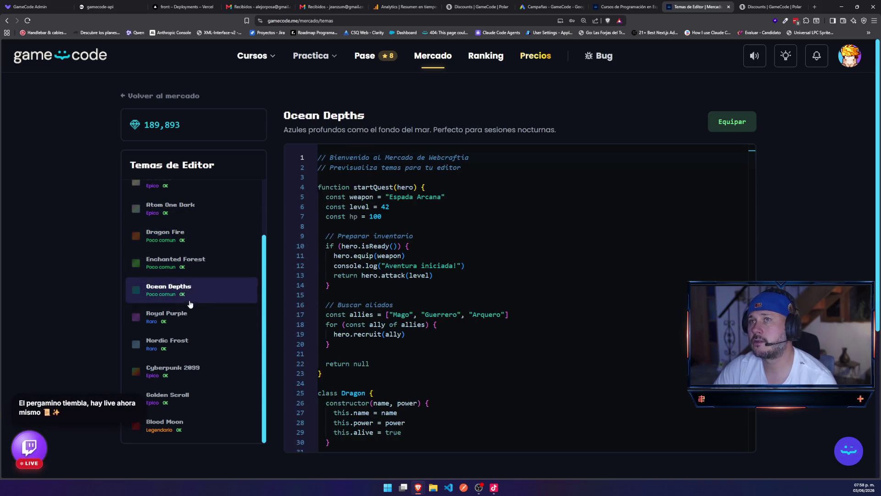
click(219, 320)
click(314, 55)
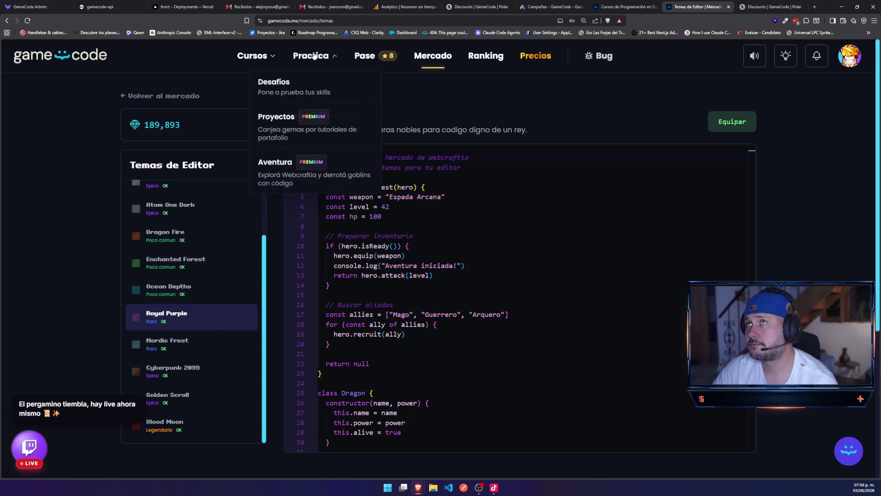
Step: Browse the portfolio projects list under Practica > Proyectos
click(275, 120)
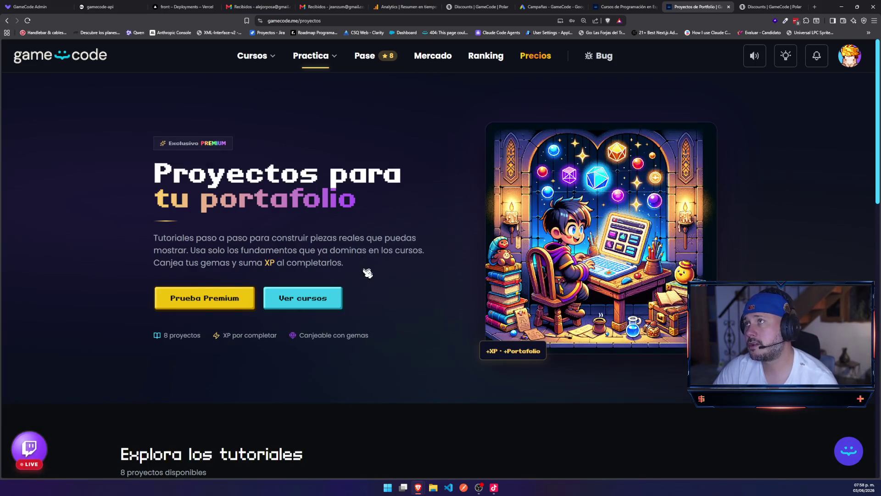
scroll(363, 310, down, 3)
scroll(363, 310, down, 3)
scroll(356, 309, down, 2)
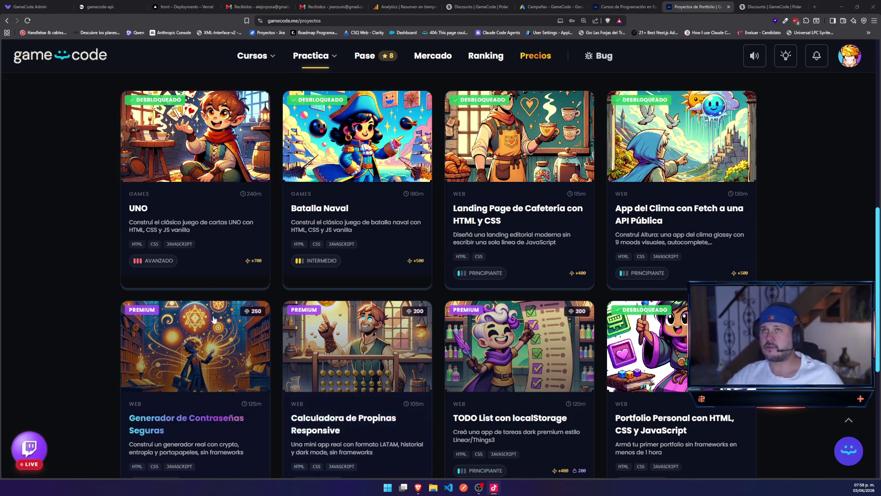
Step: Open the UNO project tutorial and scroll through its overview
click(192, 220)
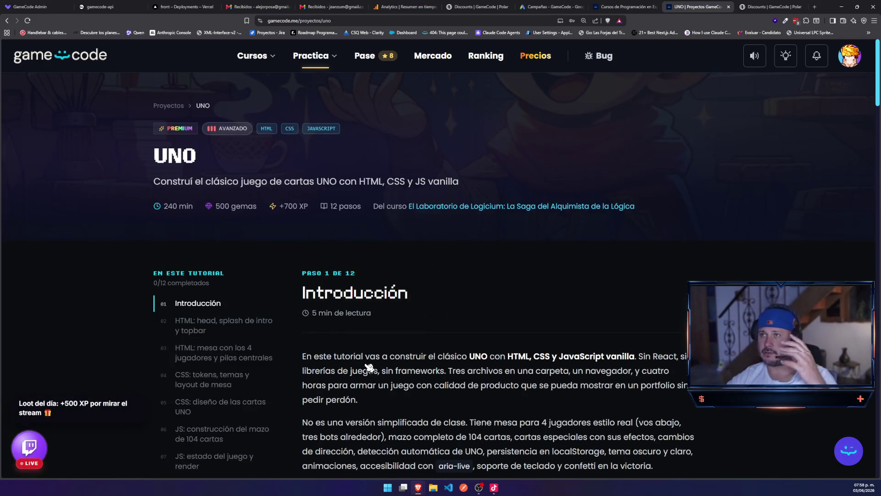
scroll(369, 367, down, 4)
scroll(500, 373, down, 4)
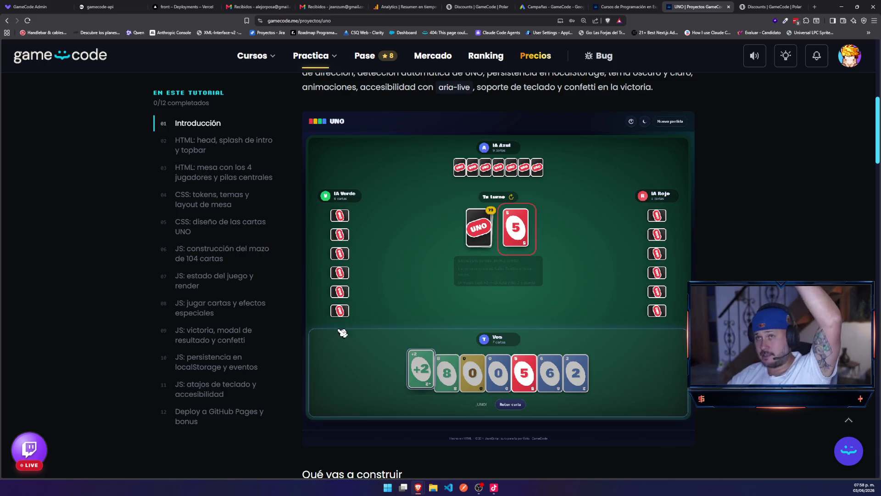
scroll(388, 317, up, 3)
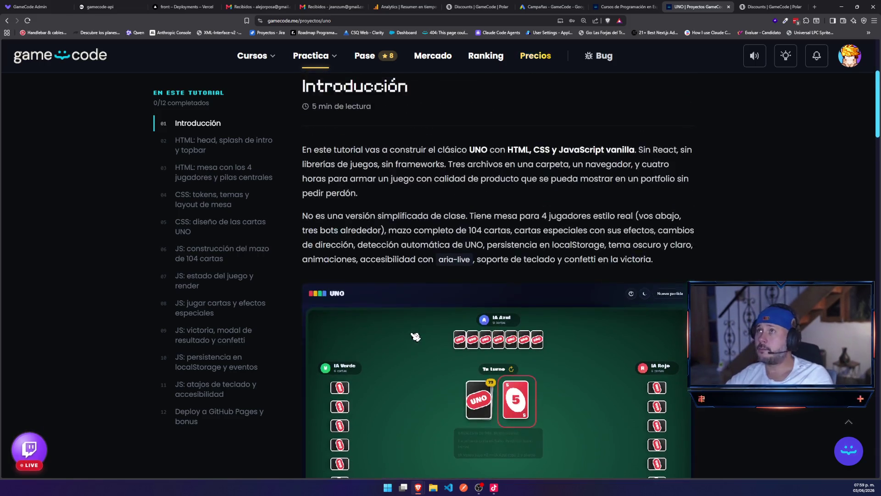
scroll(395, 324, down, 4)
scroll(403, 332, up, 1)
scroll(403, 332, up, 3)
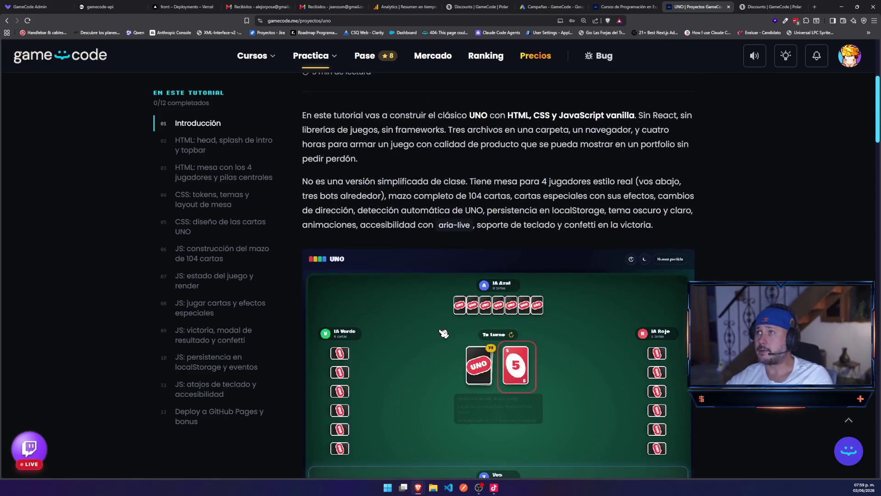
scroll(444, 333, down, 3)
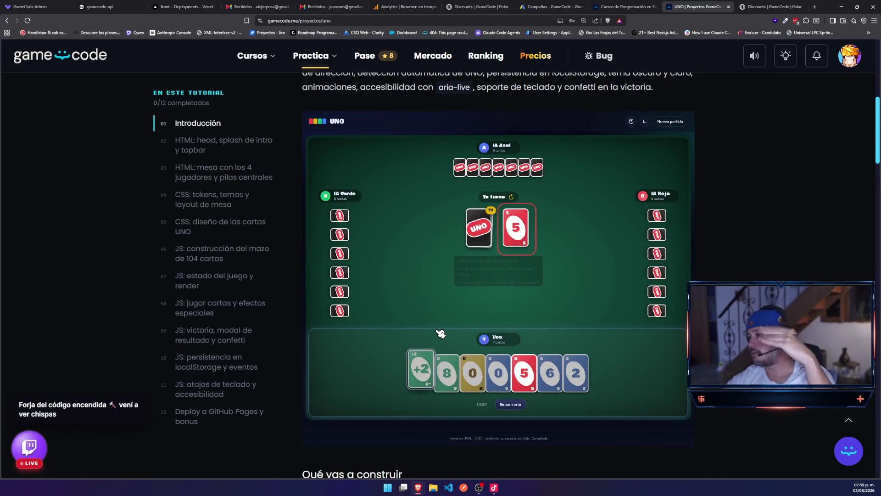
Step: Read step 02 'HTML: head, splash de intro y topbar' of the UNO tutorial
click(212, 153)
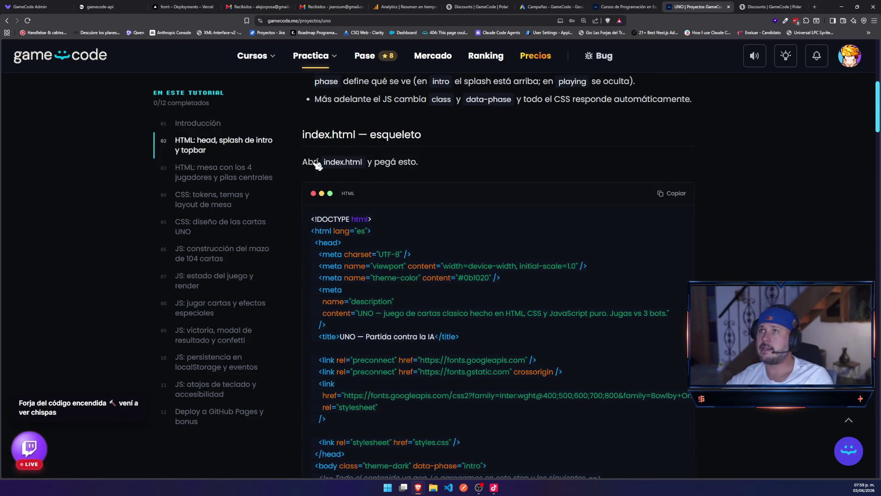
scroll(387, 183, down, 3)
scroll(376, 220, up, 3)
scroll(365, 260, down, 5)
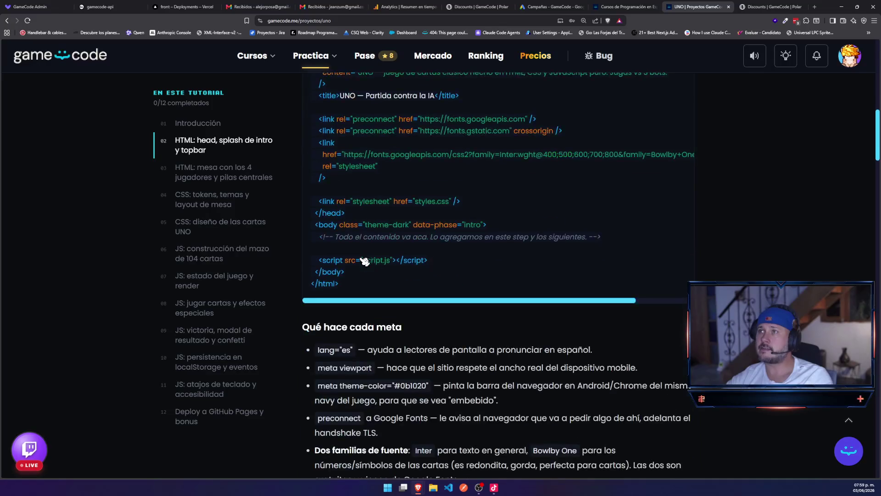
scroll(365, 260, down, 8)
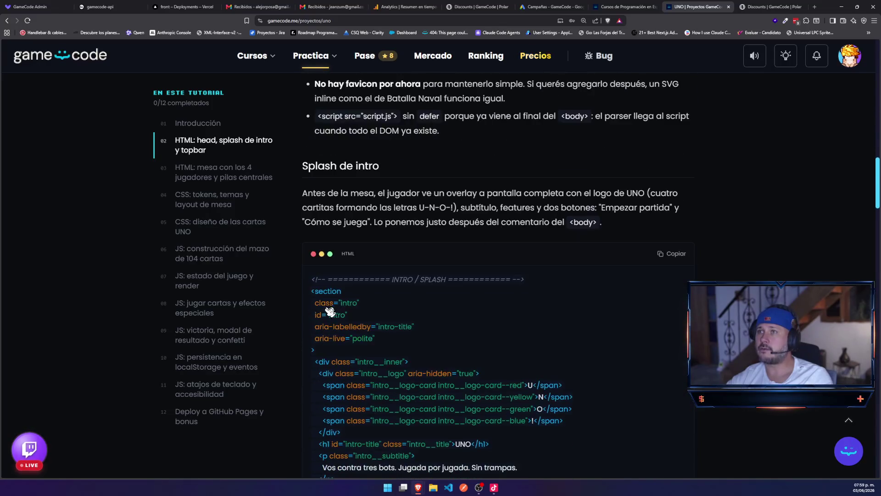
scroll(330, 312, down, 2)
scroll(354, 255, down, 15)
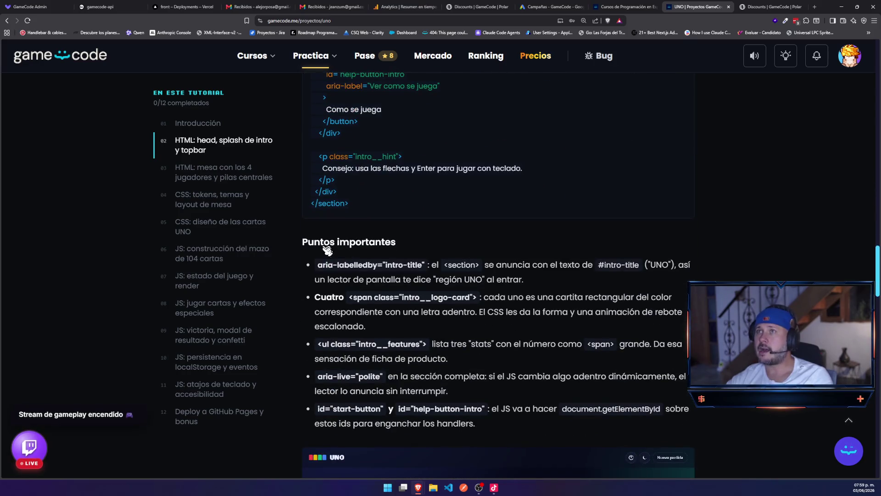
scroll(360, 365, down, 6)
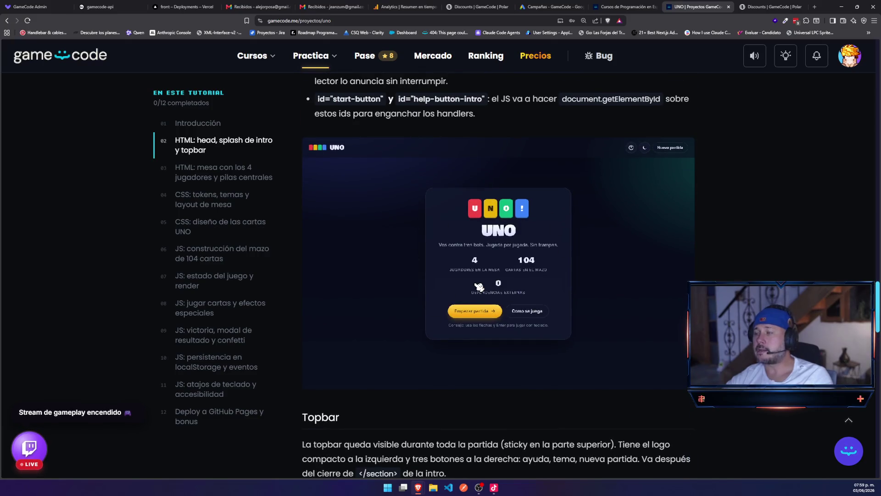
scroll(440, 290, down, 10)
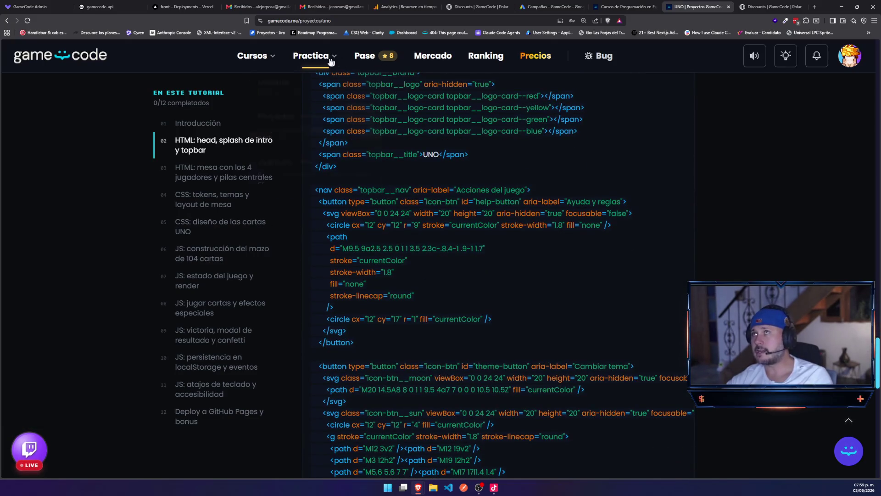
mouse_move(331, 62)
click(292, 122)
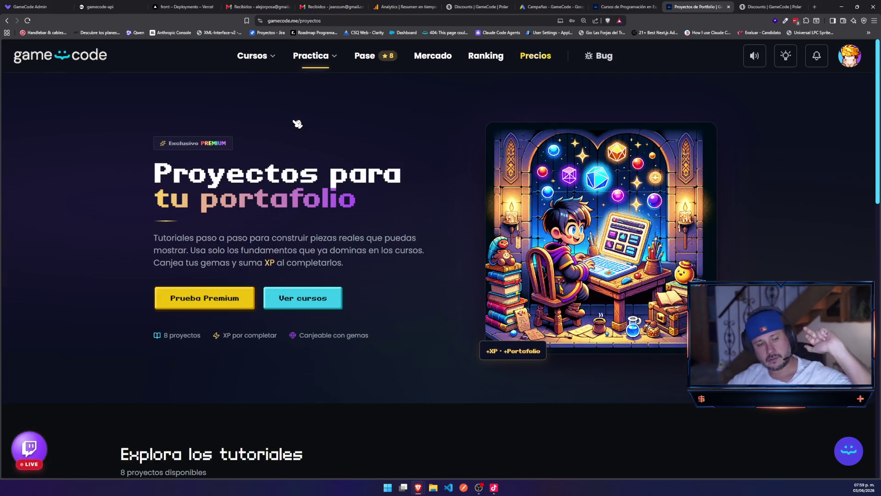
Step: Filter projects by Avanzado, Principiante and Intermedio, then show Todos again
scroll(277, 337, down, 3)
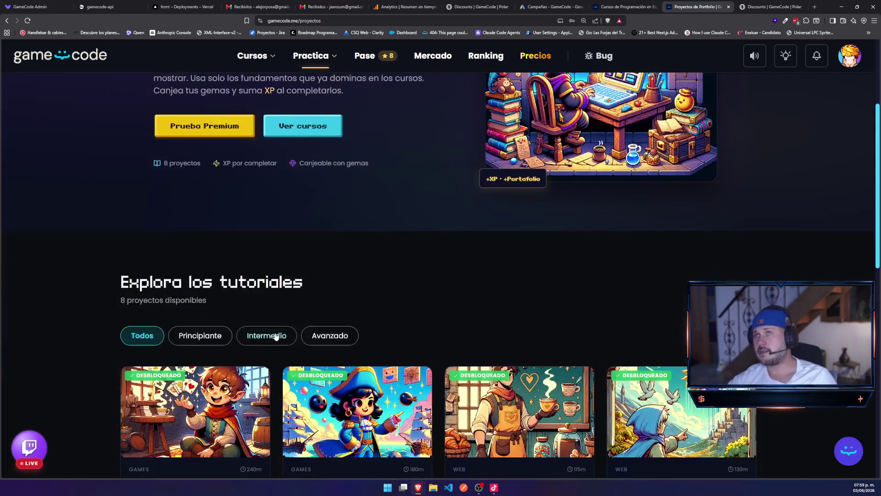
scroll(275, 337, down, 3)
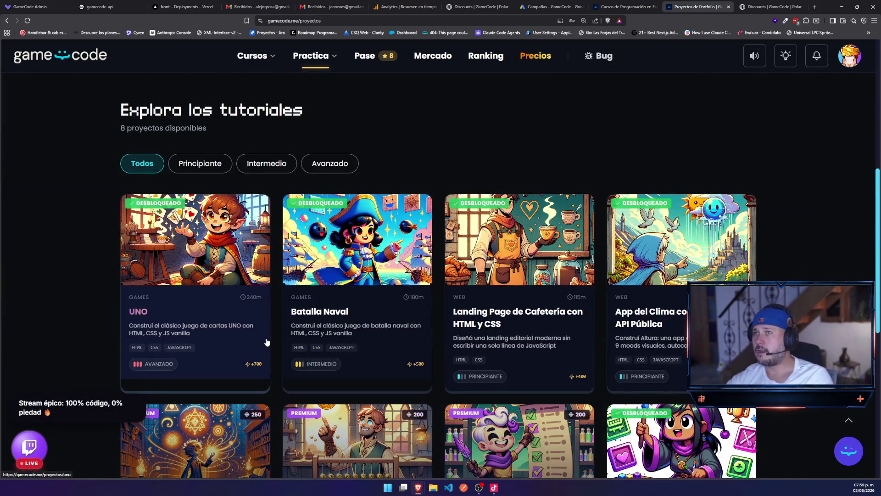
scroll(283, 337, down, 4)
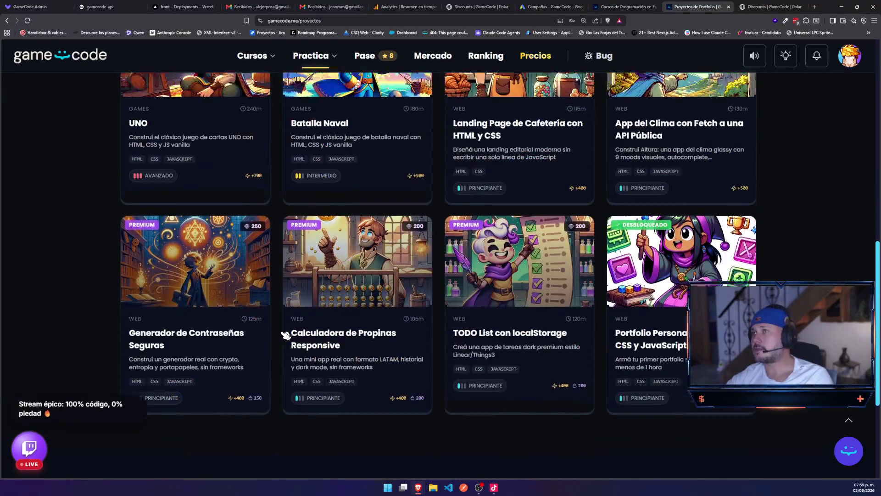
scroll(288, 335, up, 4)
click(321, 164)
click(202, 166)
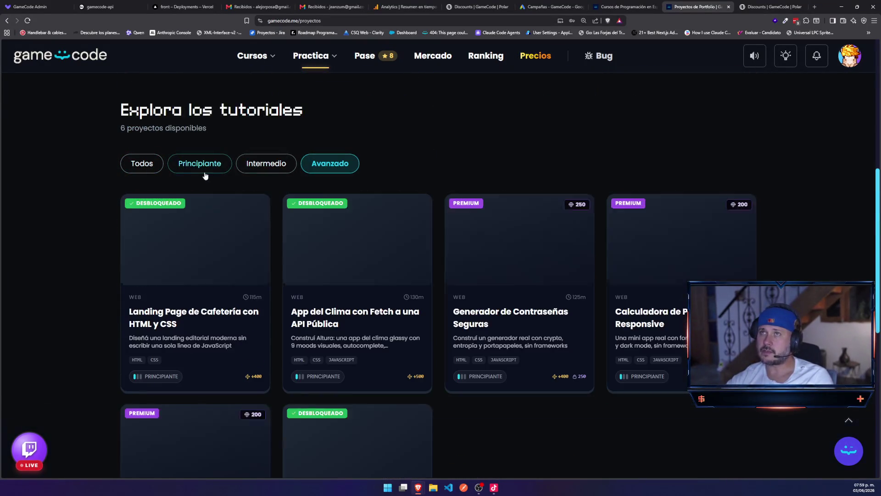
click(268, 165)
click(152, 170)
scroll(360, 299, up, 8)
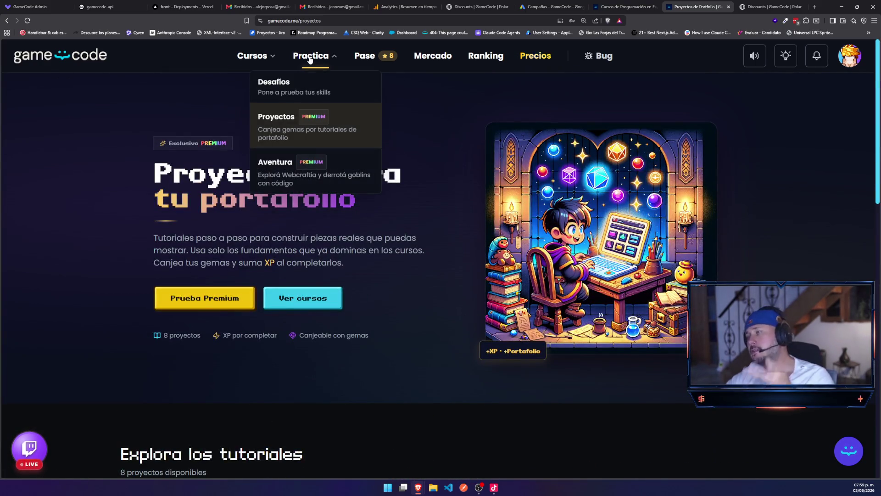
click(366, 58)
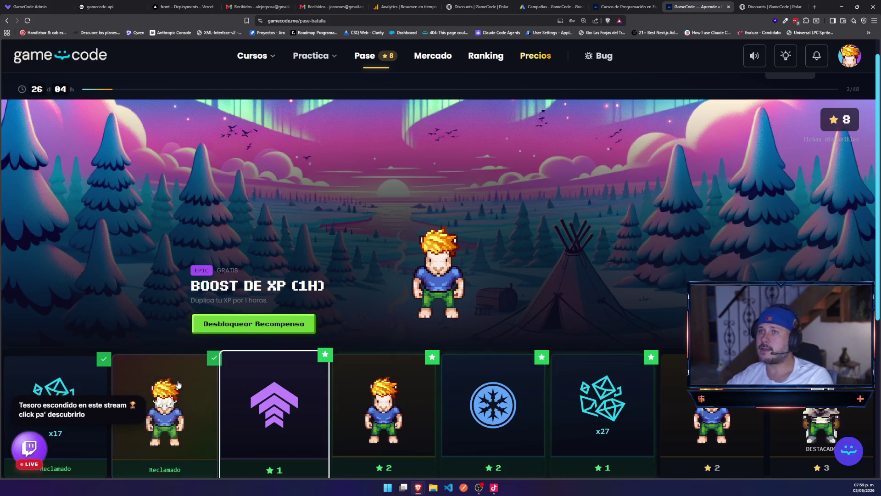
Step: Preview battle pass rewards on the first two pages, including Outfit Cazador del Hielo and Sacerdote del Glaciar
scroll(311, 324, down, 3)
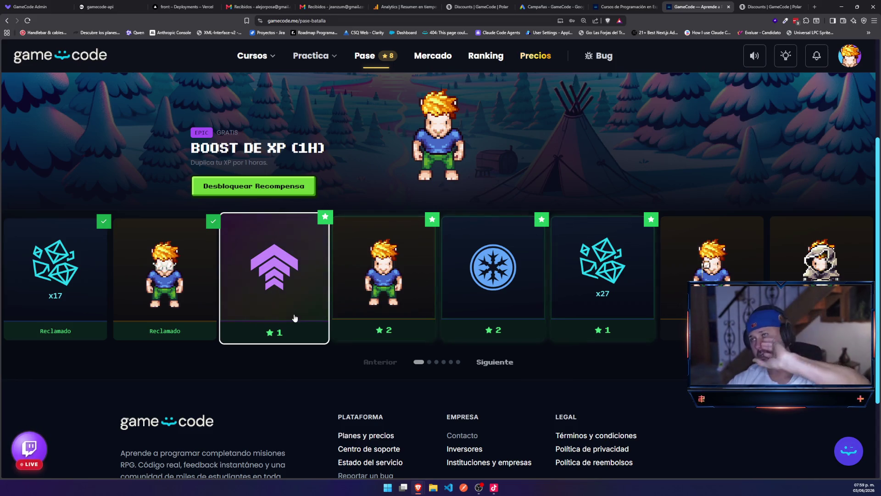
click(357, 271)
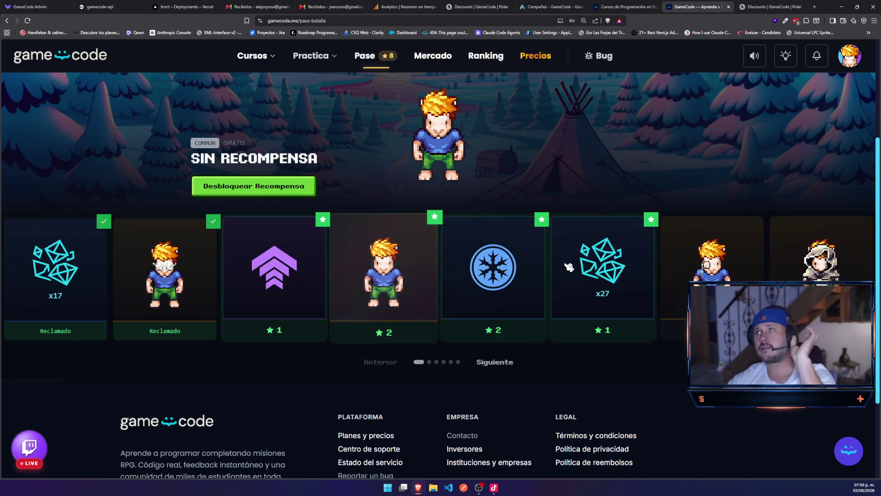
click(821, 257)
scroll(549, 317, up, 2)
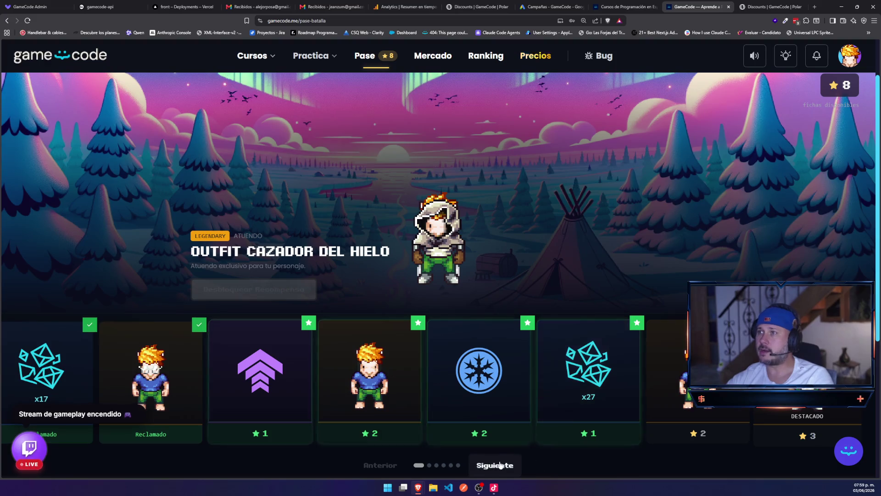
click(499, 465)
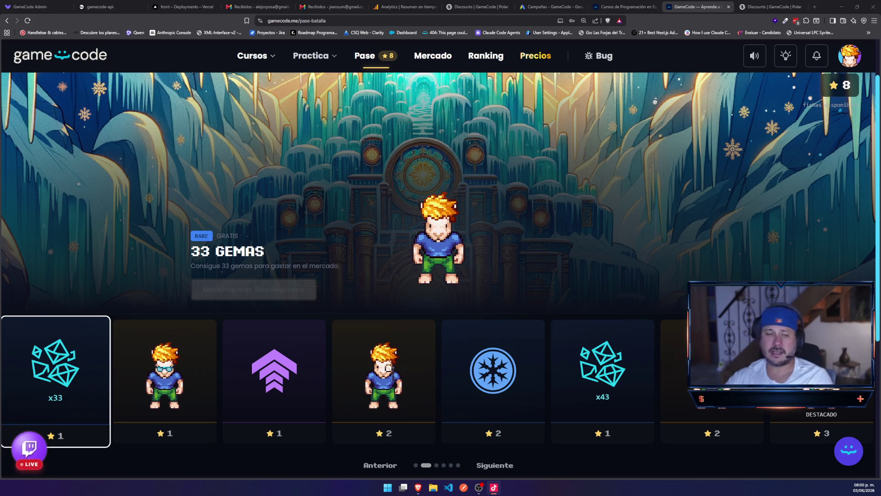
click(177, 367)
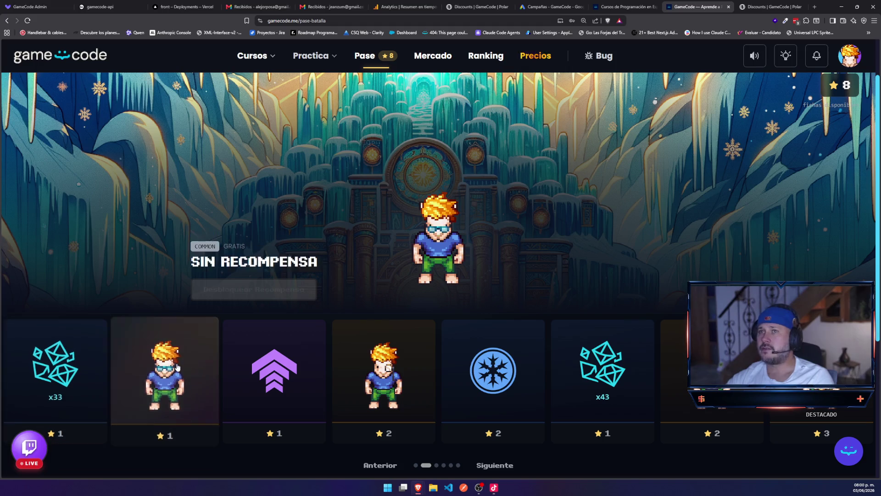
scroll(285, 405, down, 3)
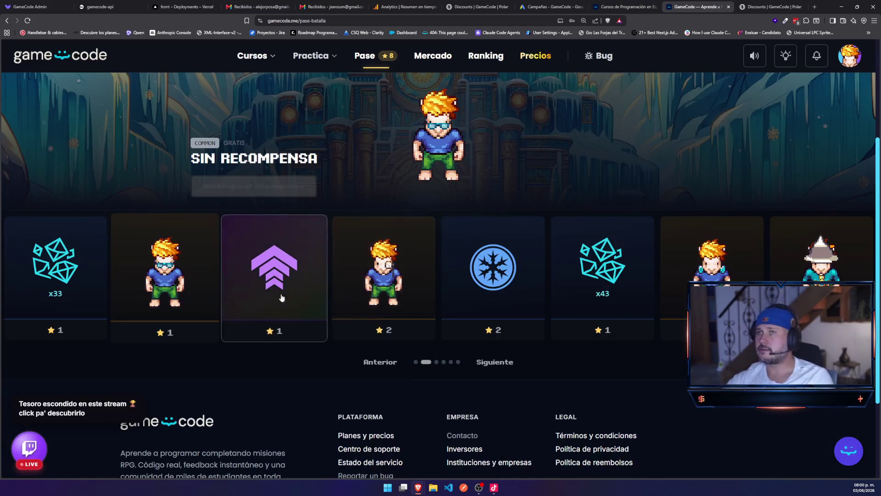
click(383, 275)
scroll(384, 275, up, 3)
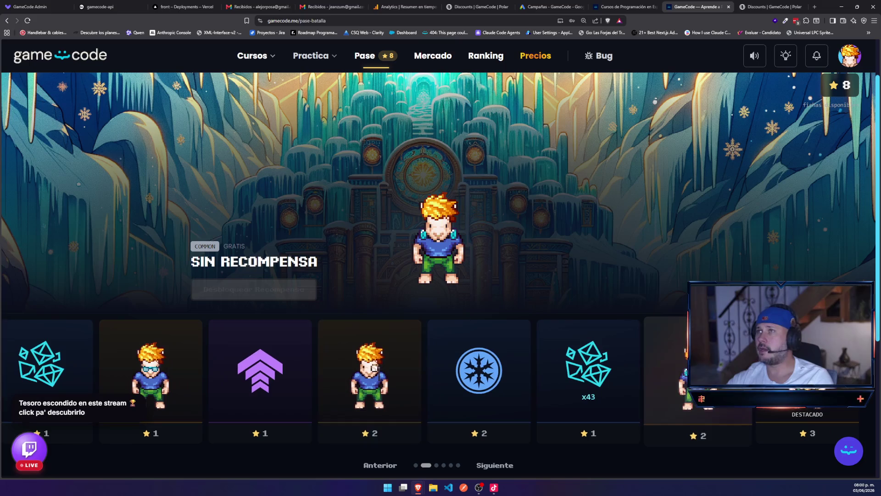
click(808, 427)
Step: Page forward to the last rewards page, previewing Outfit Berserker del Norte, then back to the first
click(490, 466)
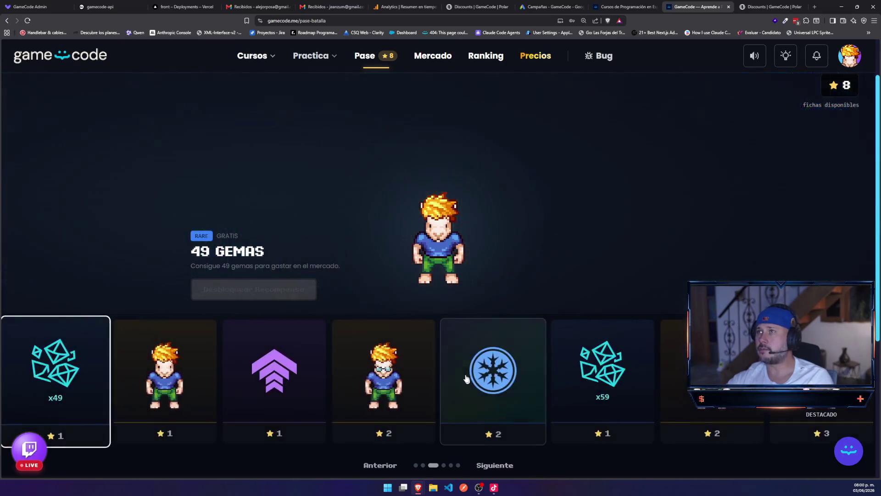
click(668, 384)
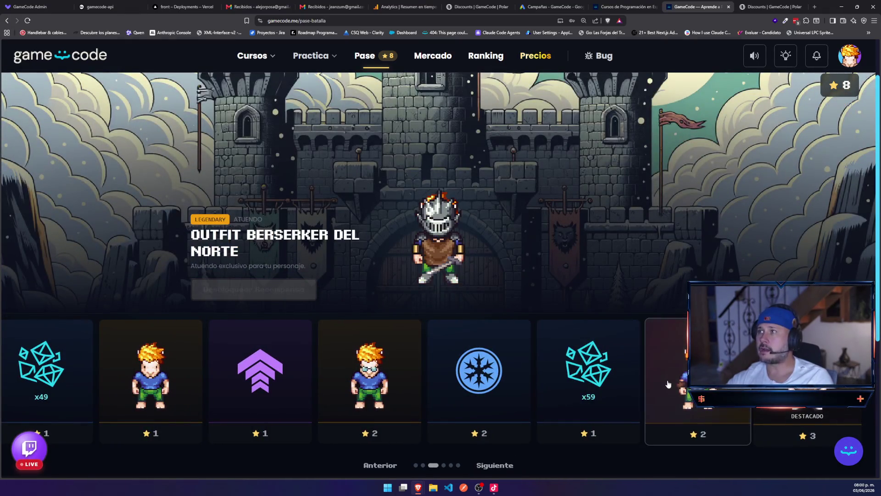
click(668, 383)
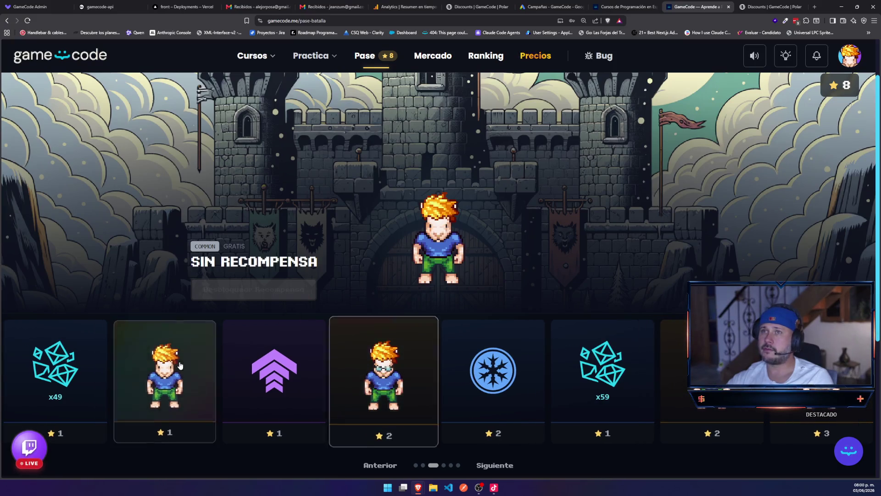
click(494, 464)
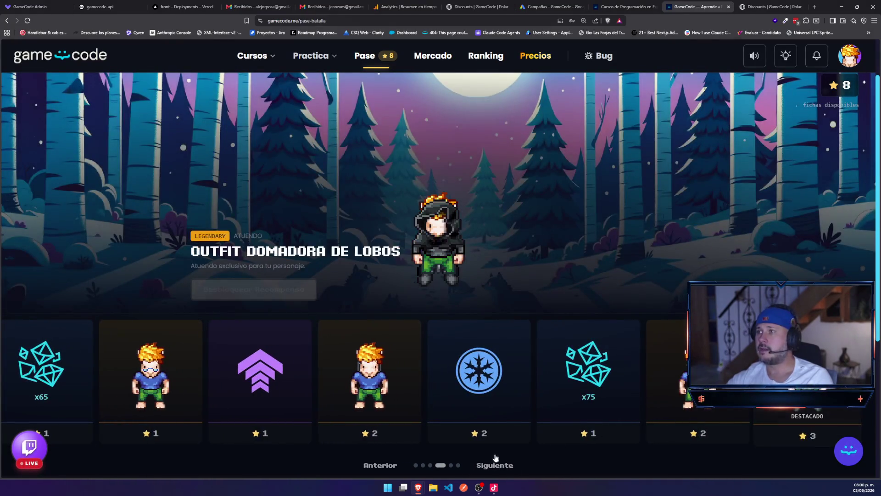
click(494, 465)
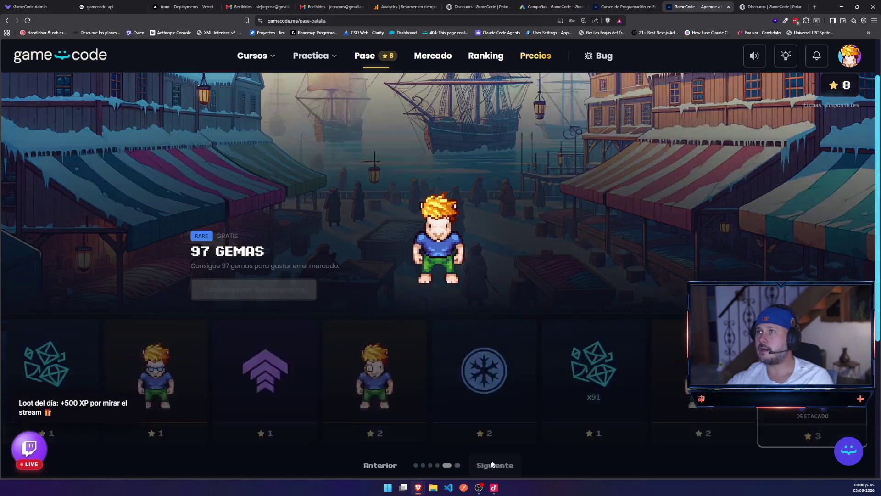
click(492, 464)
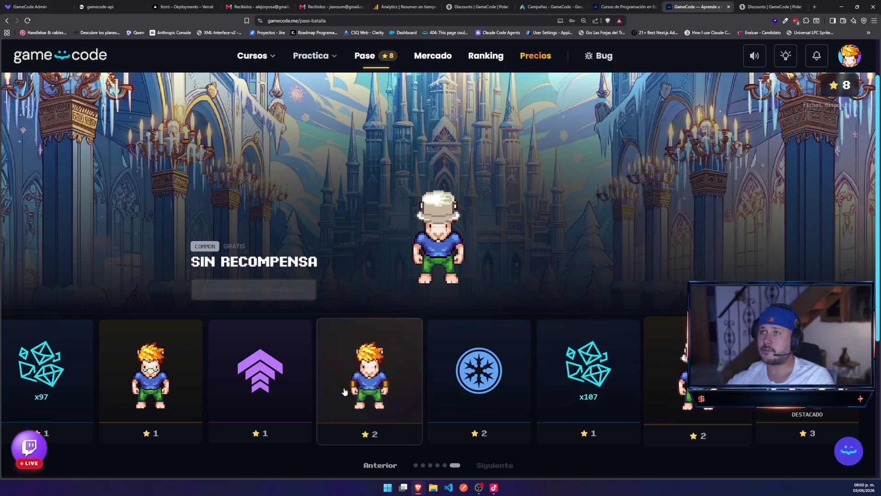
click(380, 465)
click(380, 465)
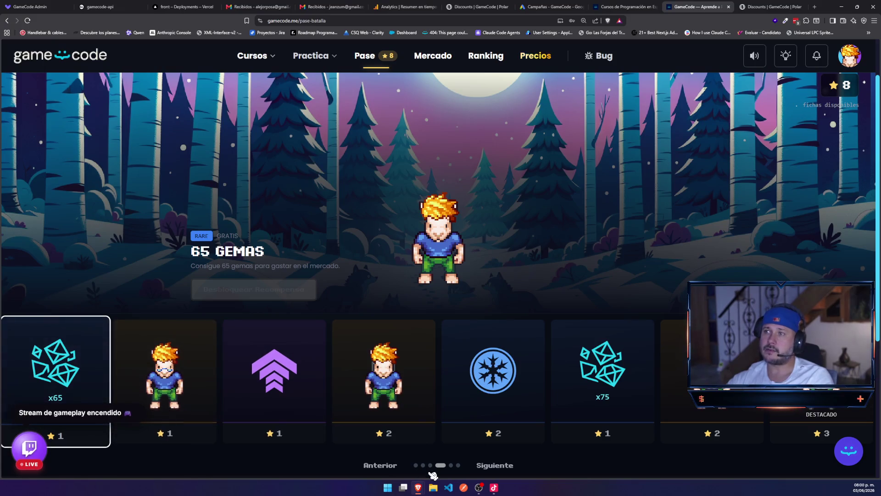
click(376, 465)
click(376, 465)
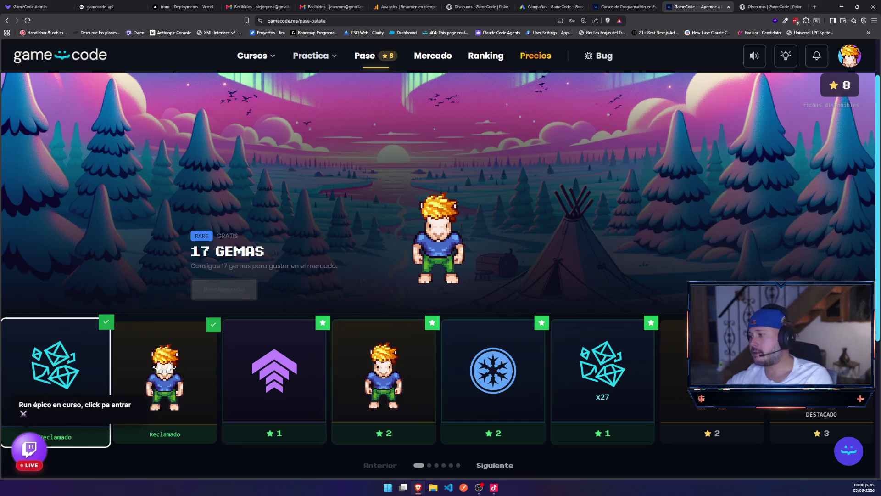
Step: Go to the profile page via the account menu and open the avatar creator
click(432, 55)
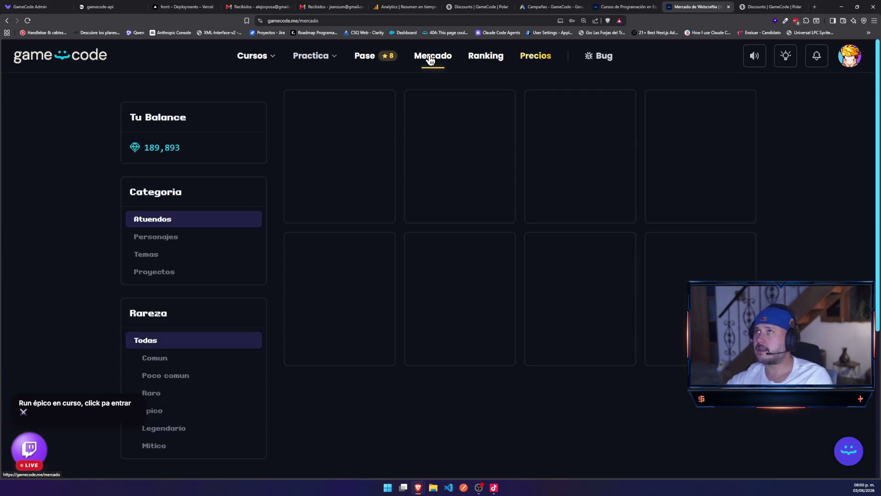
click(855, 61)
click(782, 152)
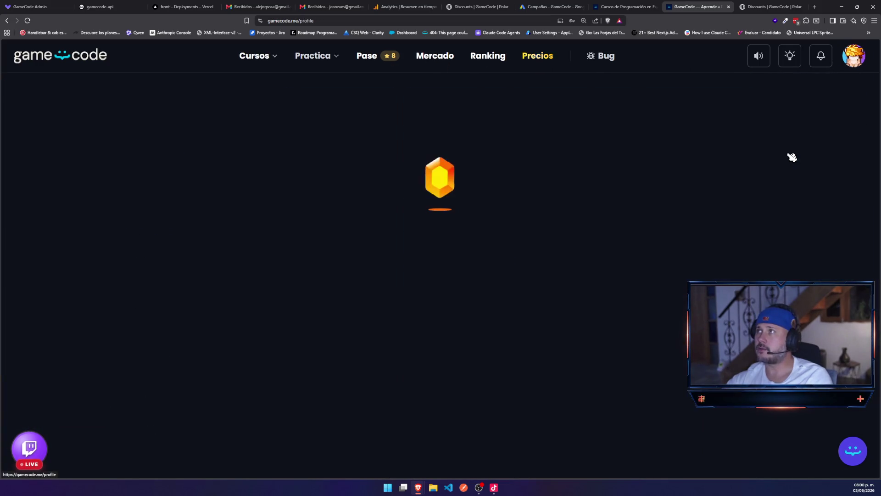
click(205, 218)
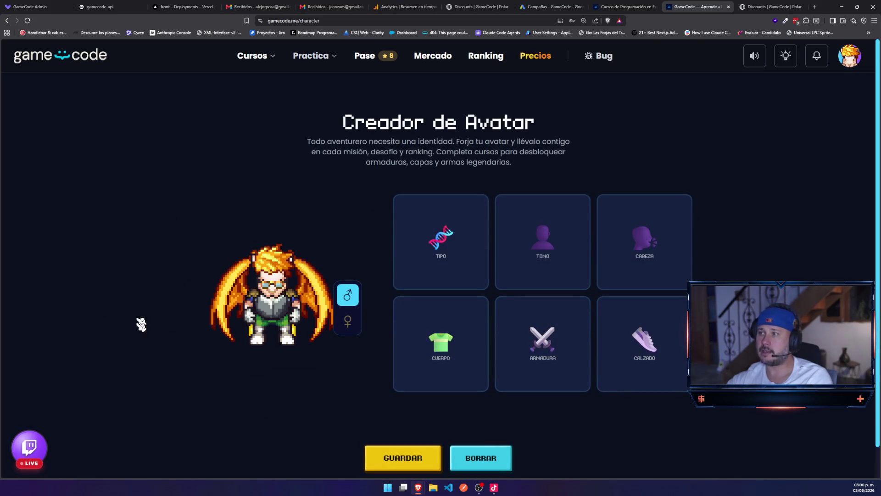
Step: Browse the Tipo options and give the avatar a different body type
click(470, 252)
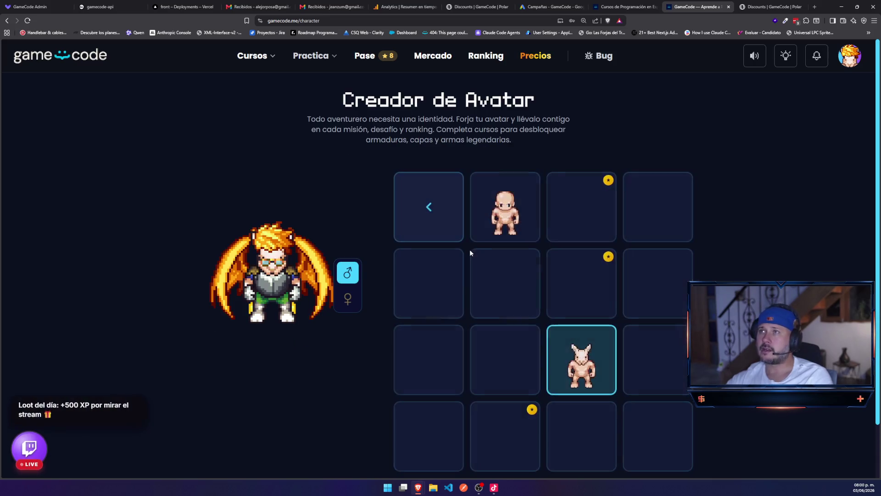
scroll(592, 399, down, 2)
scroll(594, 400, up, 2)
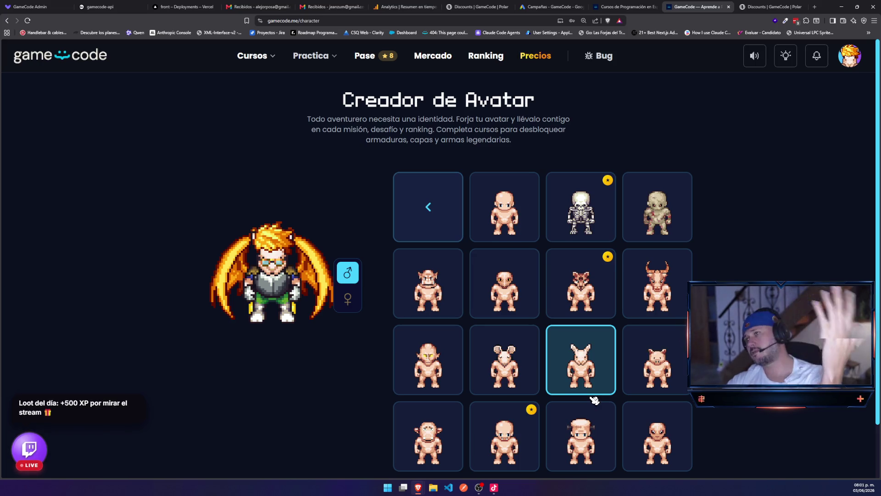
scroll(593, 398, down, 2)
click(574, 388)
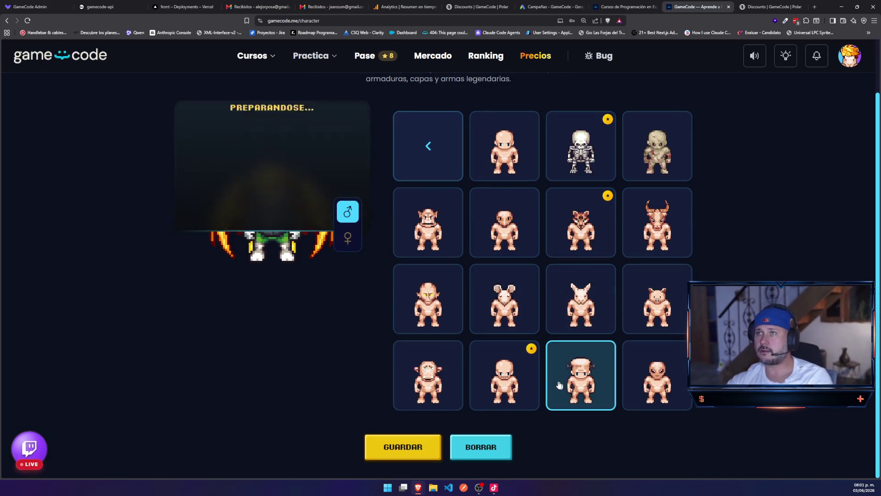
click(429, 146)
Step: Remove the avatar's head accessory under Cabeza > Accesorios
click(648, 215)
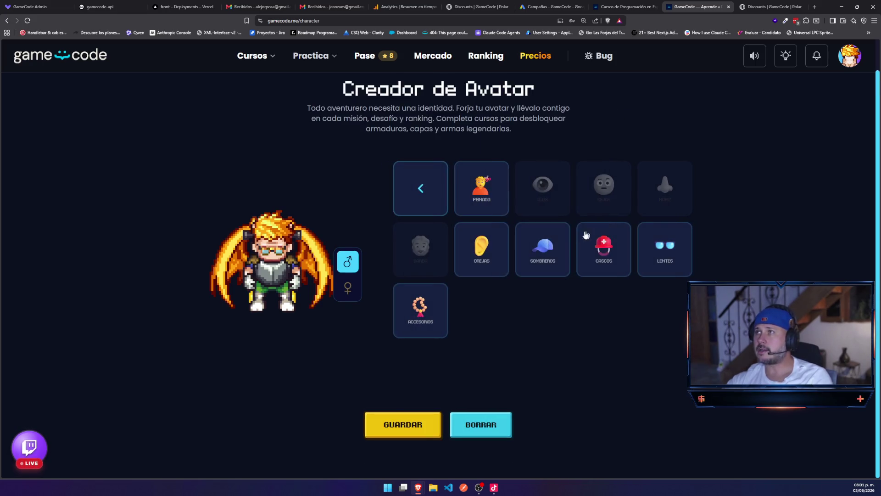
click(434, 309)
click(472, 190)
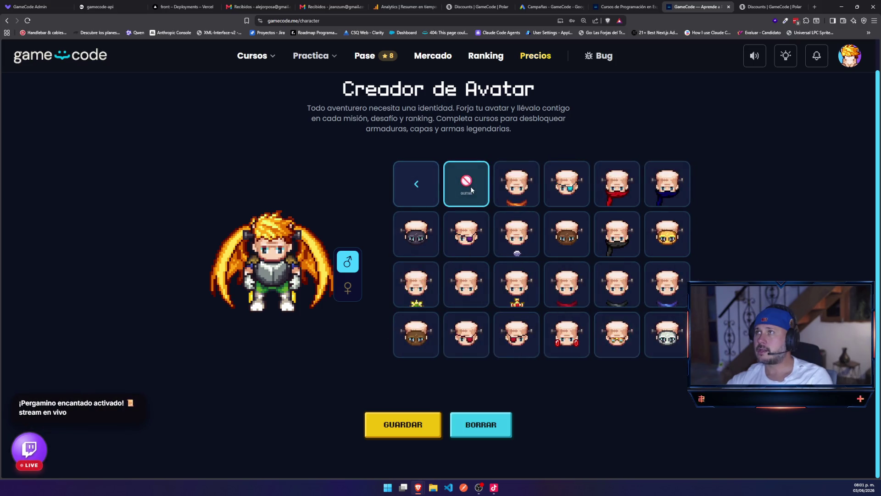
click(411, 186)
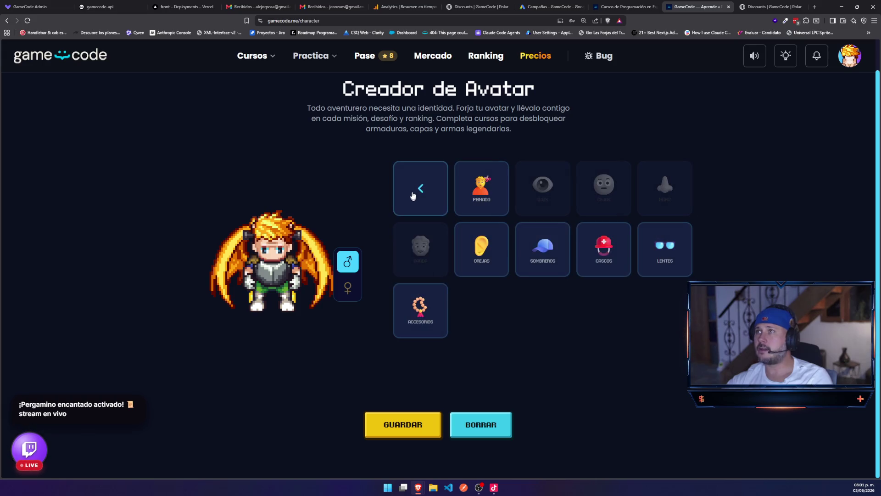
click(411, 186)
Step: Pick the first, bald hairstyle under Cabeza > Peinado and return to the main categories
click(623, 220)
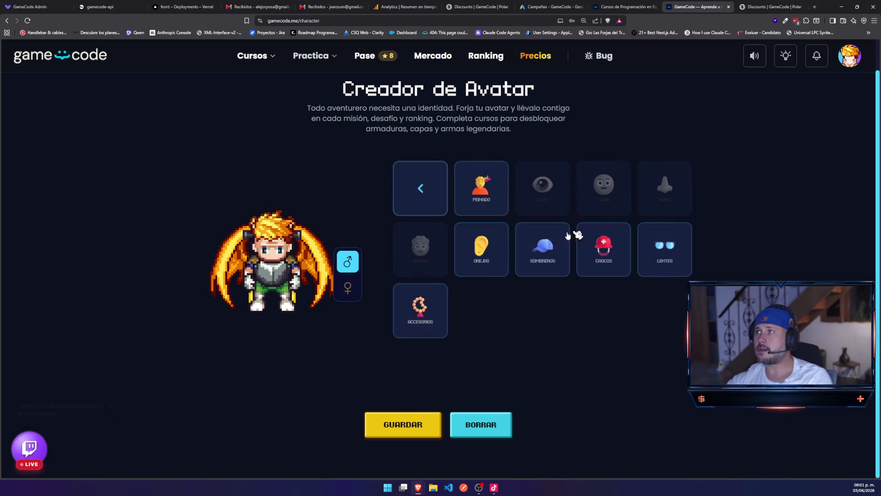
click(482, 196)
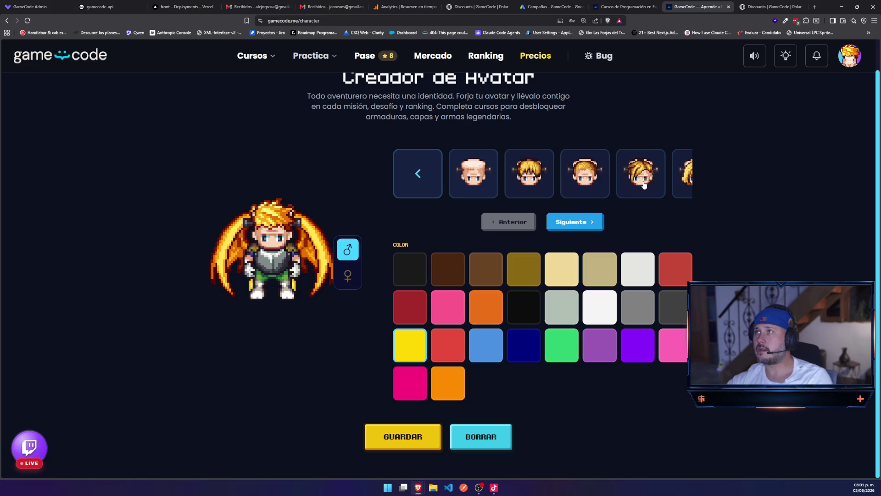
click(469, 180)
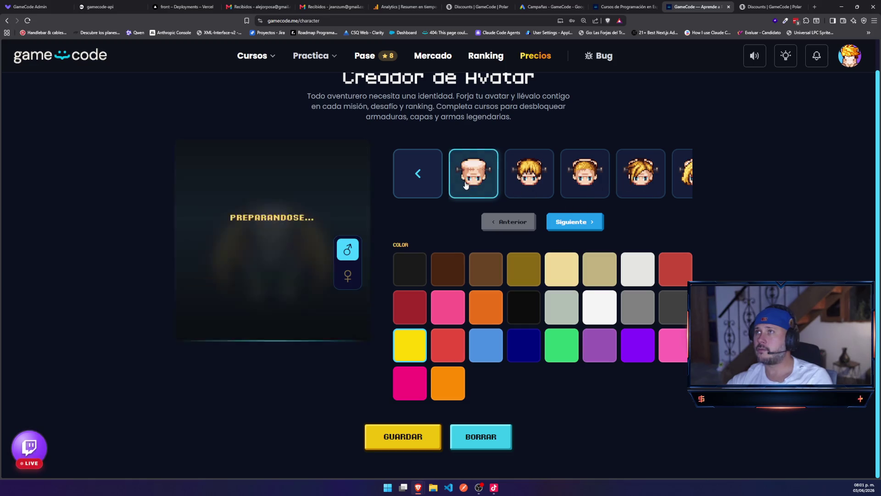
click(413, 181)
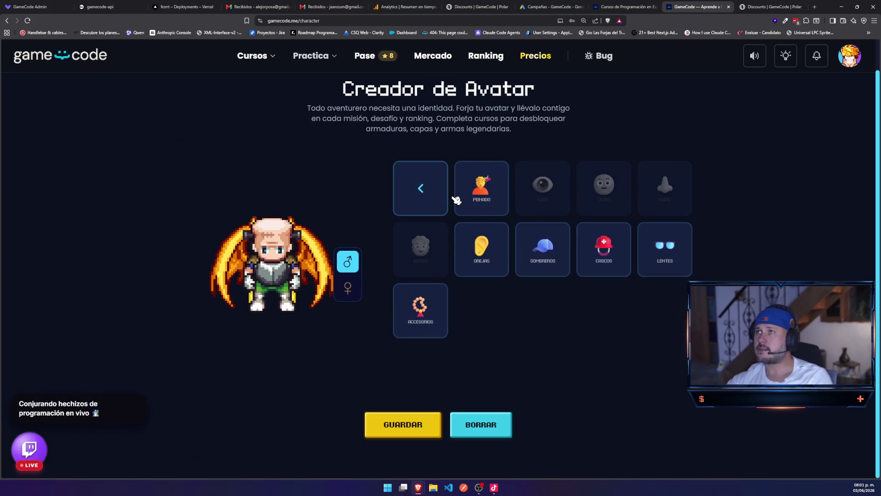
click(440, 201)
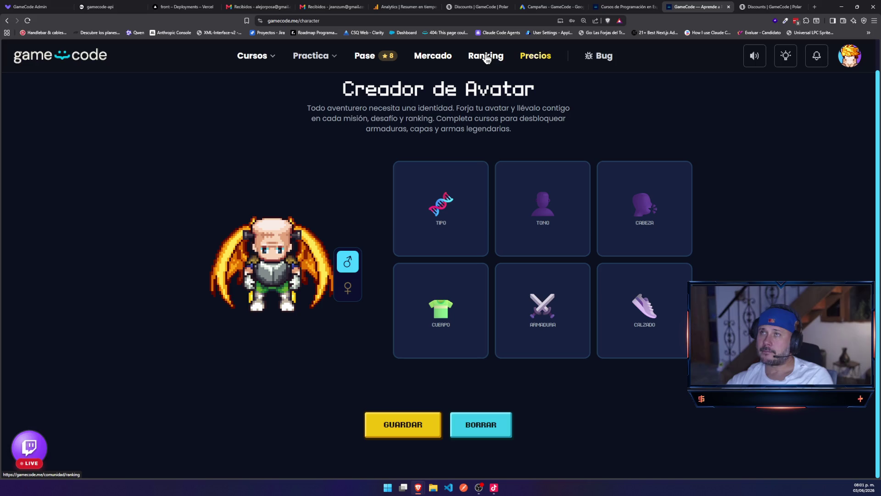
Step: Return to the home page via the gamecode logo and open the Fundamentos Programación course card
click(78, 60)
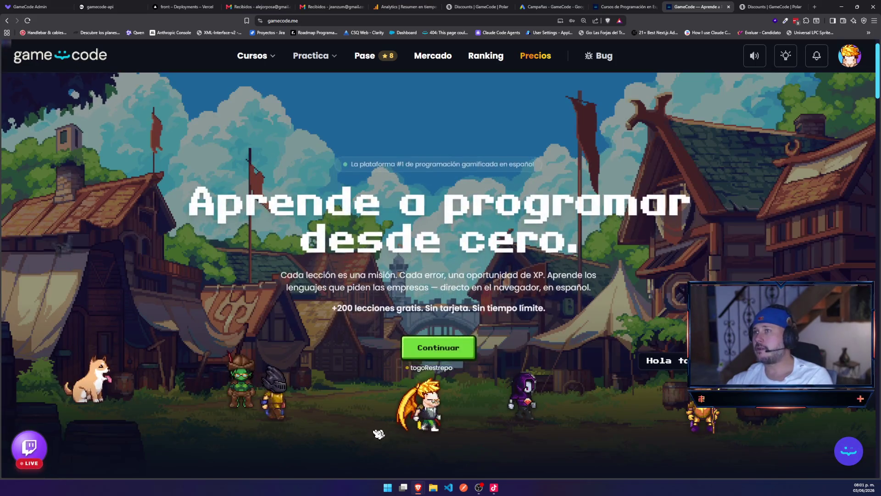
scroll(378, 434, down, 10)
click(597, 231)
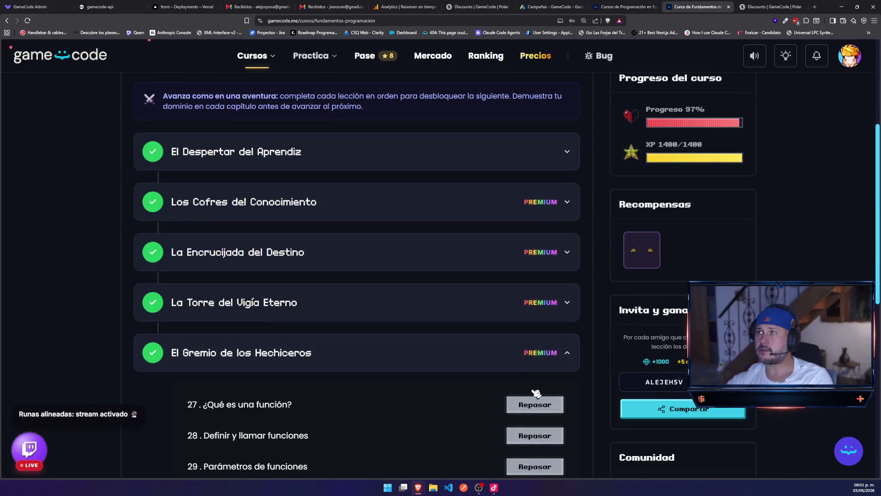
mouse_move(253, 56)
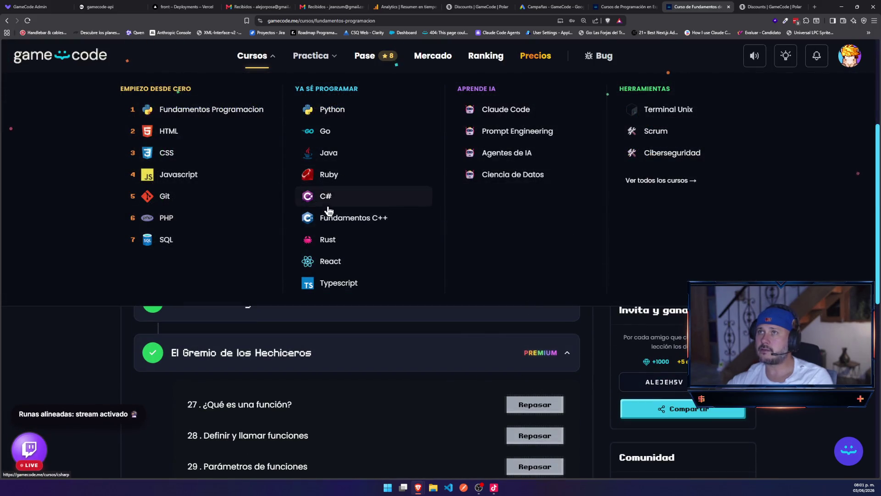
Step: Open the Ruby course and start lesson 16, Case-when
click(328, 172)
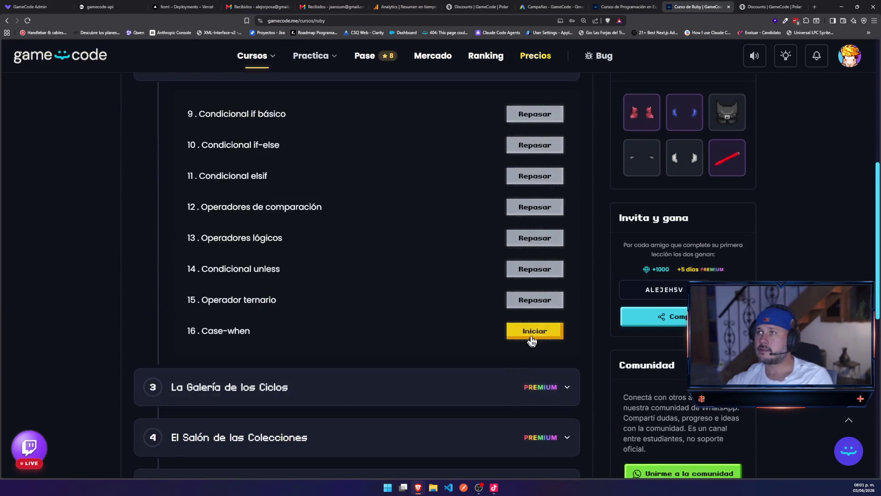
click(531, 340)
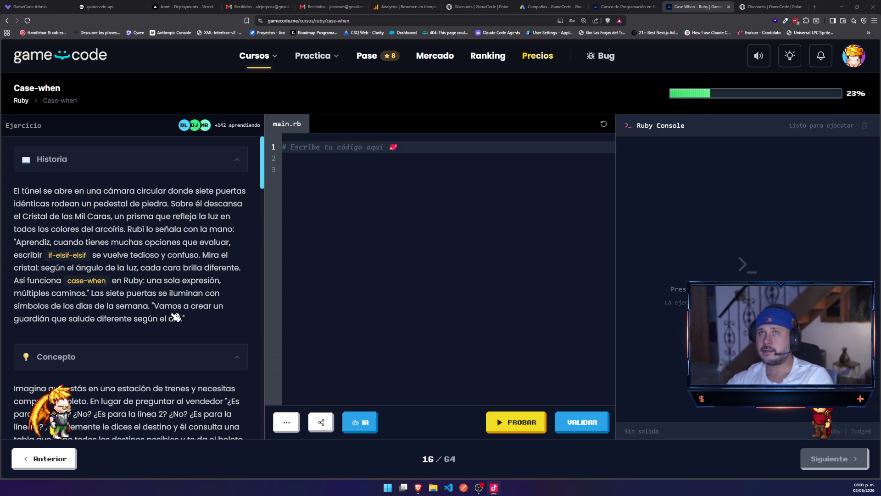
scroll(129, 248, down, 3)
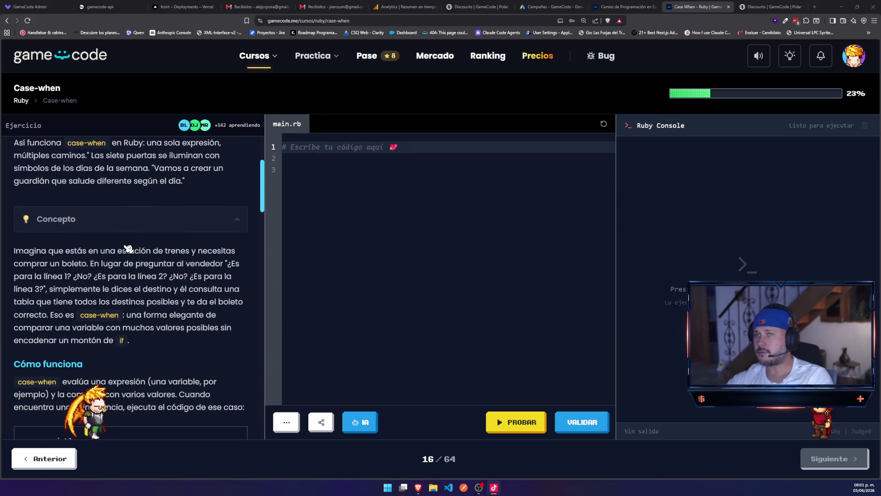
scroll(128, 249, down, 2)
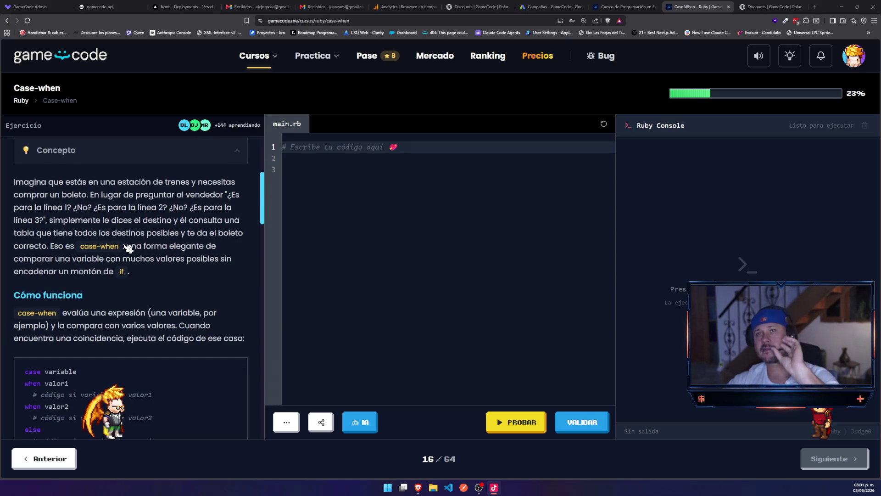
scroll(128, 248, up, 2)
scroll(128, 248, up, 3)
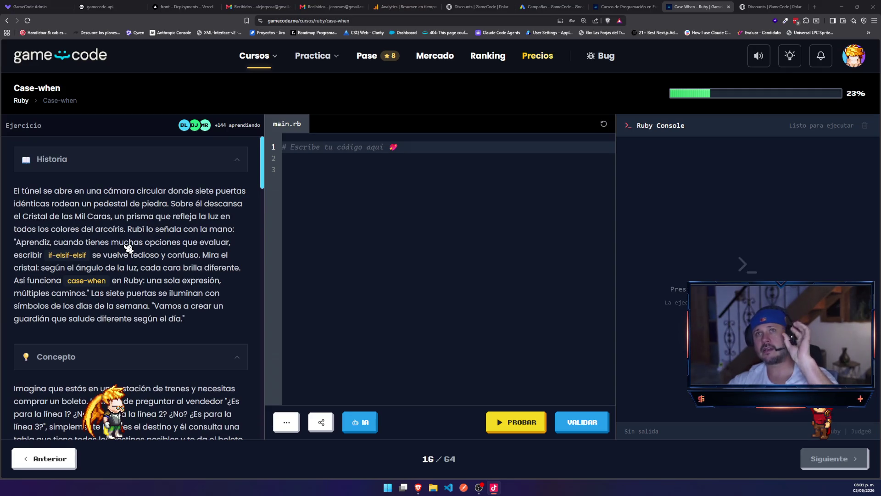
scroll(129, 248, down, 3)
scroll(128, 249, up, 3)
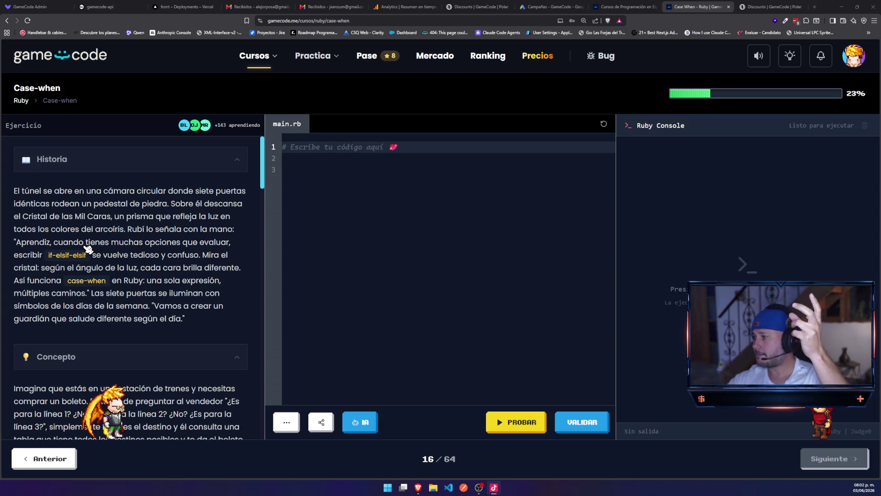
Step: Read through the lesson's Historia story text
mouse_move(199, 326)
mouse_down()
mouse_move(121, 293)
mouse_move(12, 205)
mouse_move(16, 188)
mouse_up()
click(76, 224)
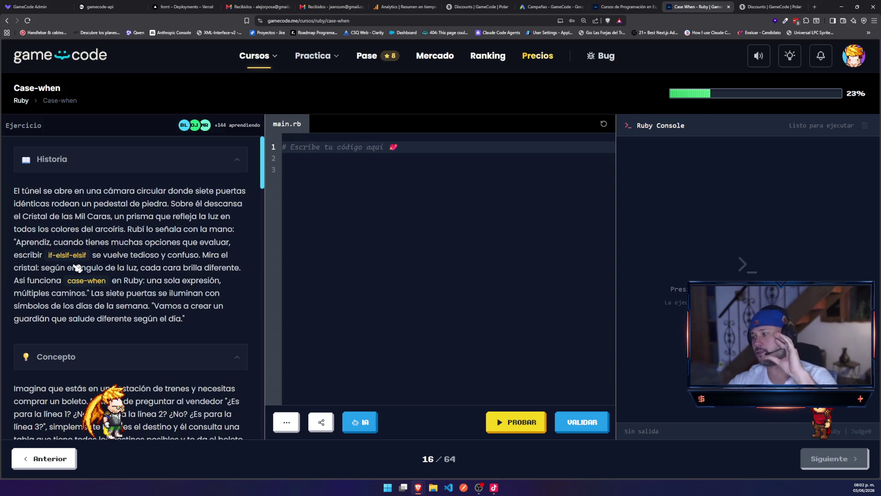
scroll(81, 268, down, 1)
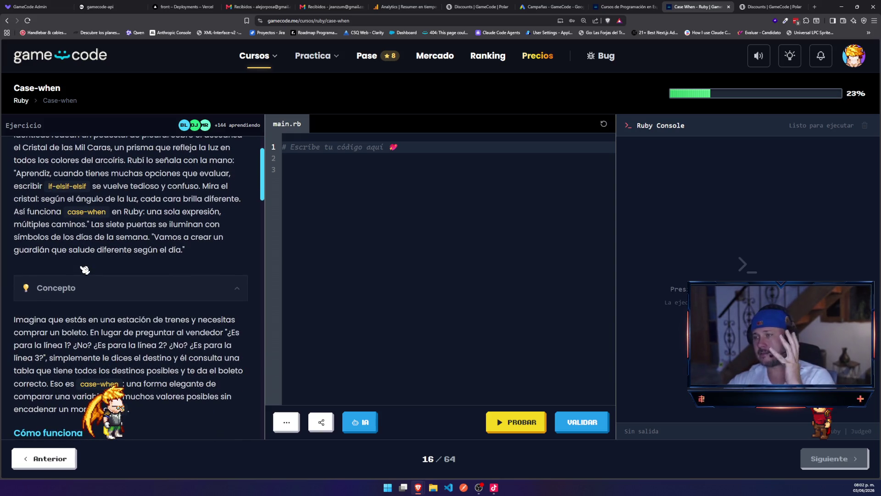
scroll(86, 226, up, 1)
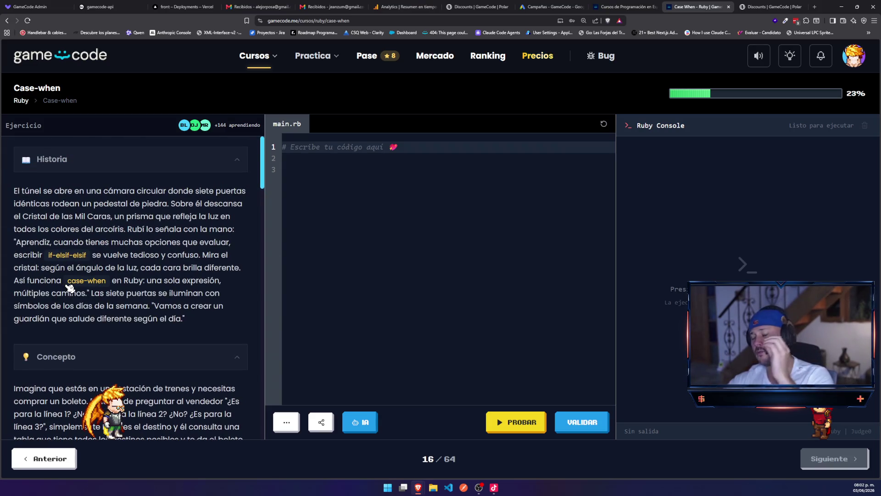
scroll(69, 288, down, 2)
Step: Read the Concepto section explaining case-when
drag(11, 255, 144, 341)
click(145, 340)
scroll(43, 248, down, 3)
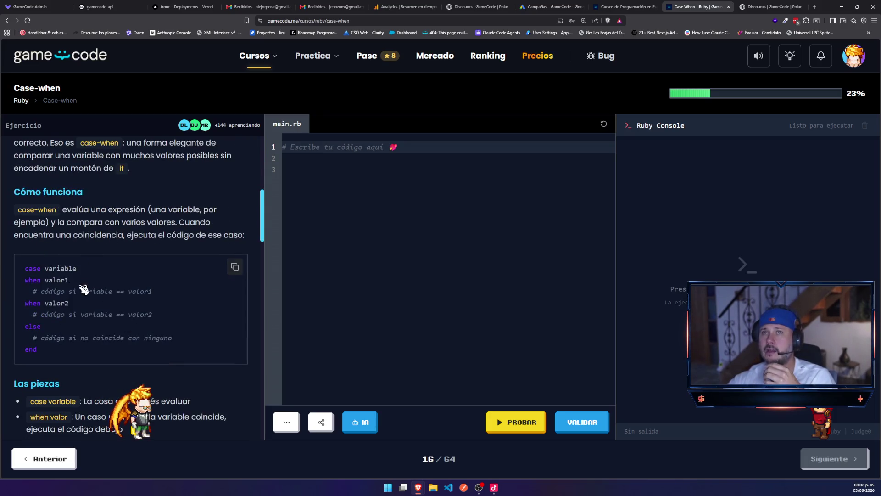
scroll(87, 317, down, 1)
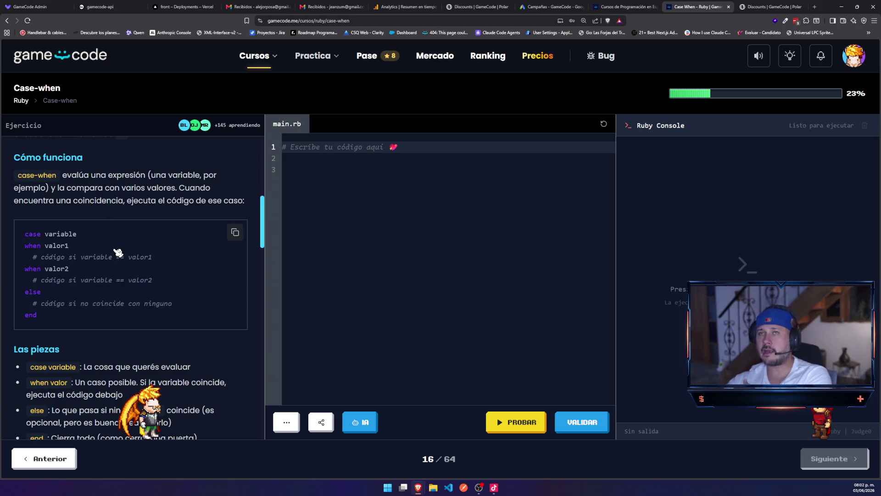
scroll(118, 252, down, 4)
scroll(91, 262, up, 1)
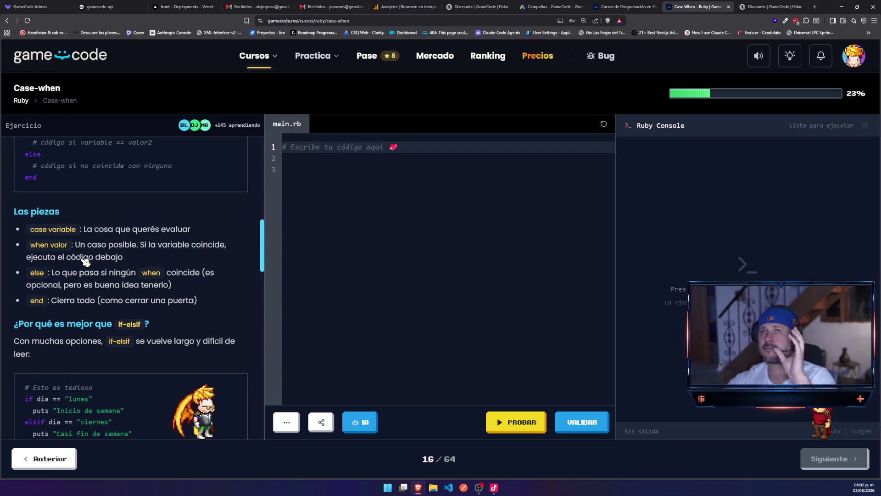
scroll(78, 257, down, 7)
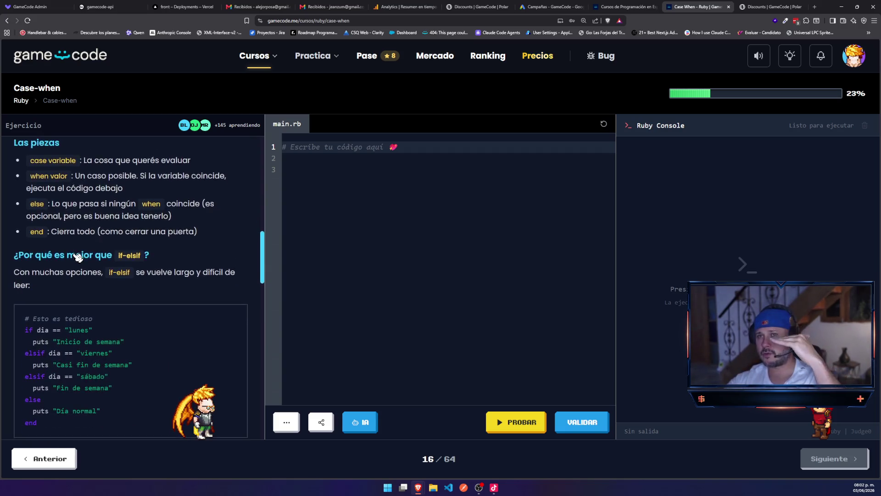
scroll(78, 257, down, 9)
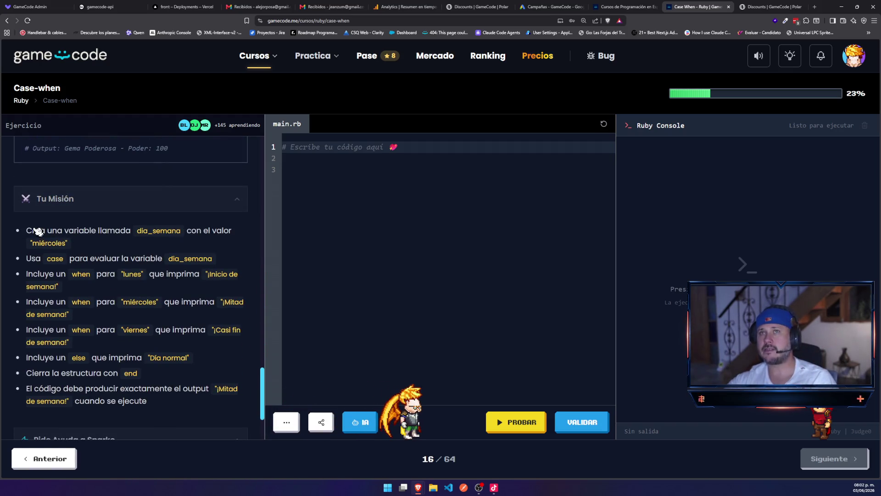
Step: Read the Tu Misión instructions and place the cursor on line 3 of main.rb
drag(38, 230, 153, 360)
click(165, 394)
scroll(167, 403, down, 2)
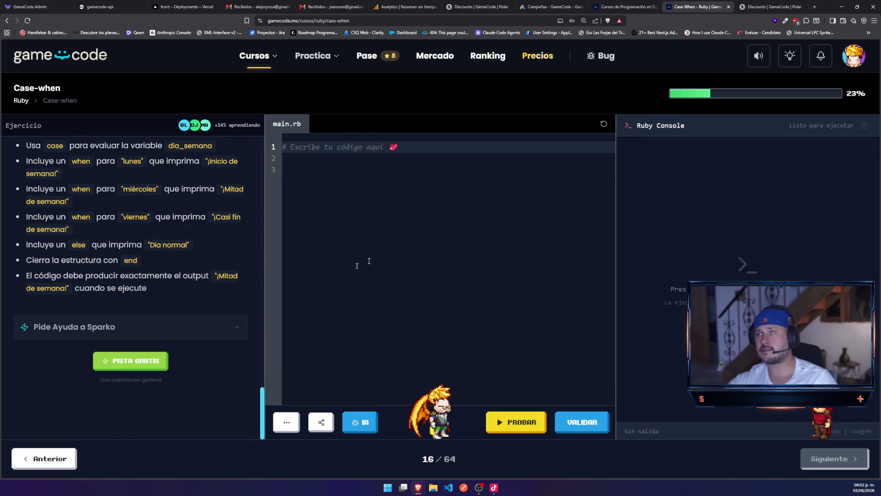
click(369, 261)
scroll(177, 303, up, 15)
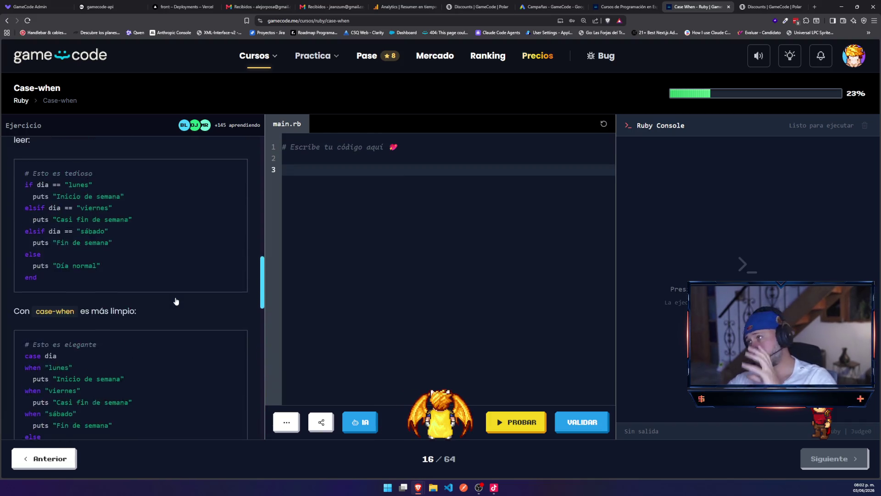
scroll(176, 301, up, 10)
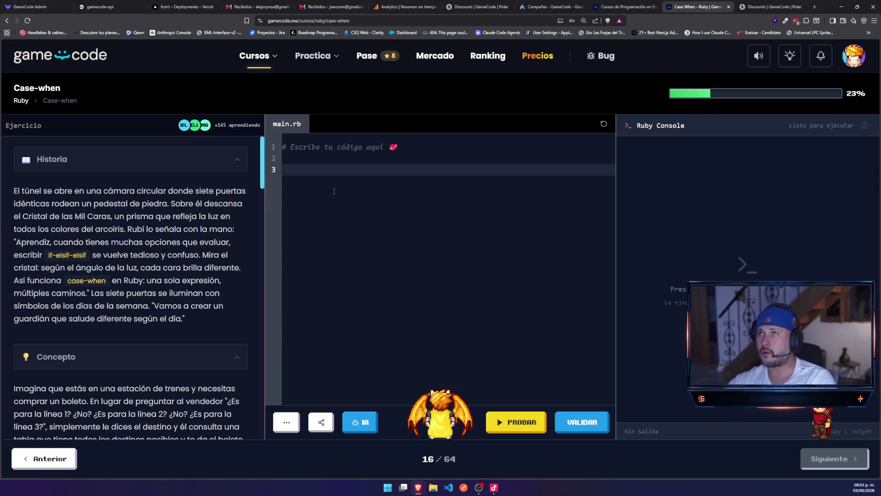
scroll(206, 261, down, 5)
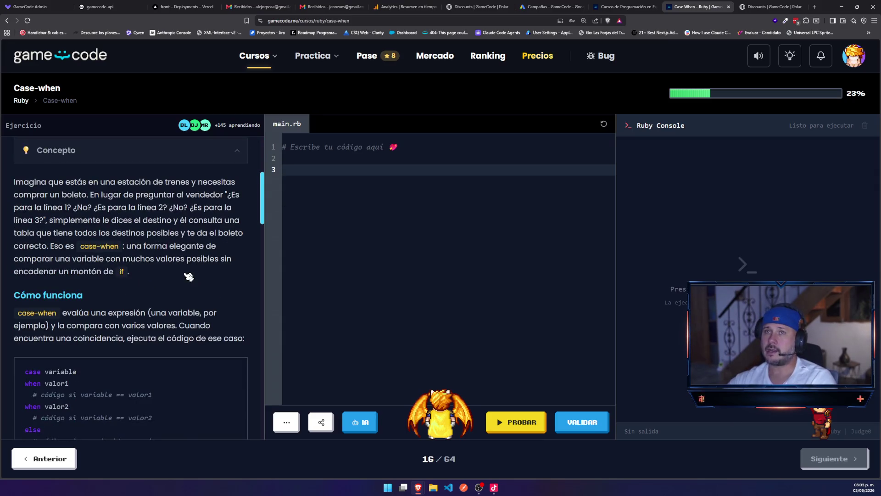
Step: Write 'case variable' on line 3 of main.rb and run it with PROBAR
text(case var)
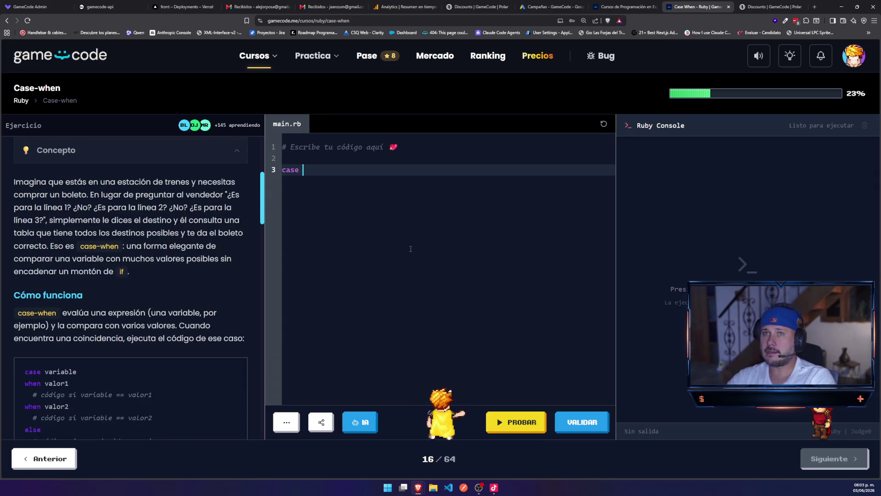
text(iable)
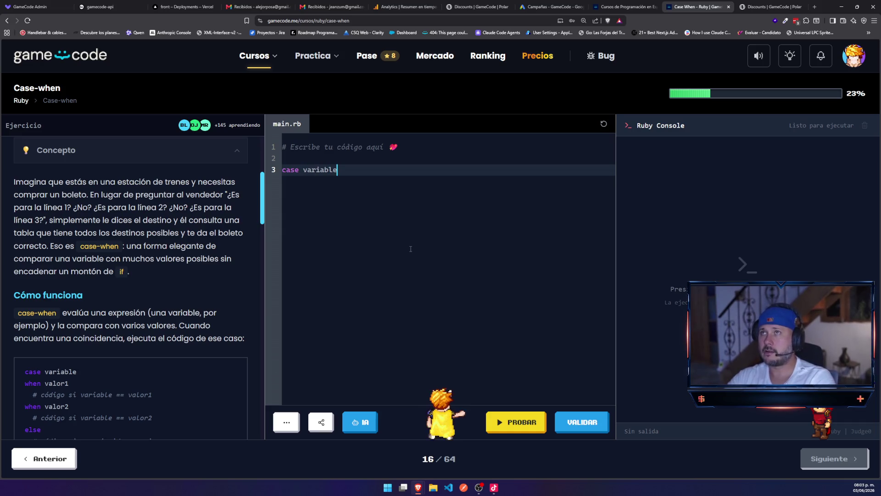
click(525, 429)
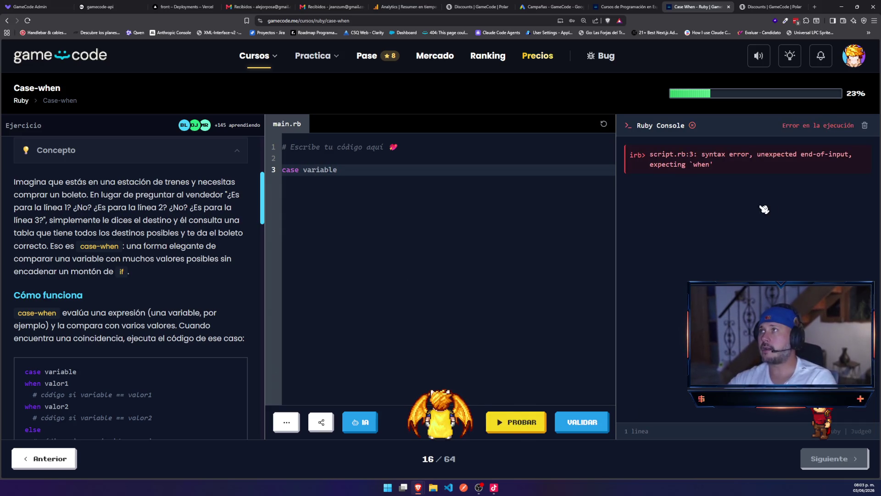
scroll(241, 389, down, 2)
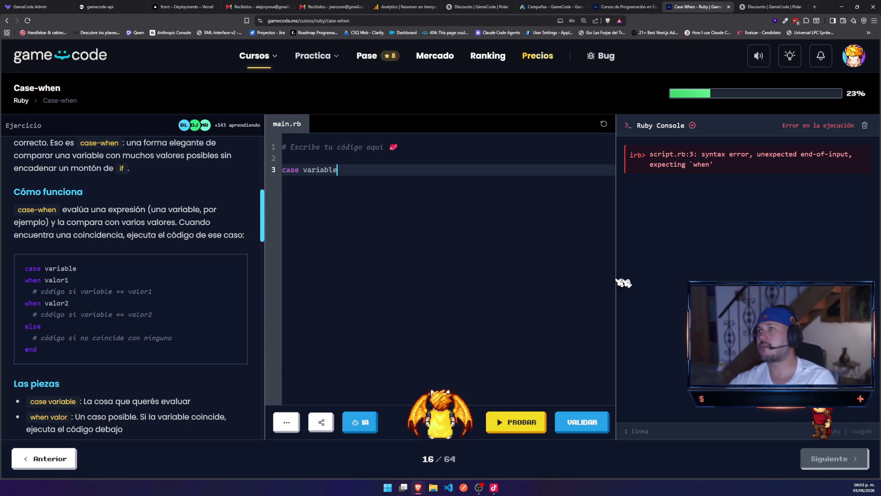
Step: Submit with VALIDAR, read the Misión incompleta hint, and dismiss it
click(580, 421)
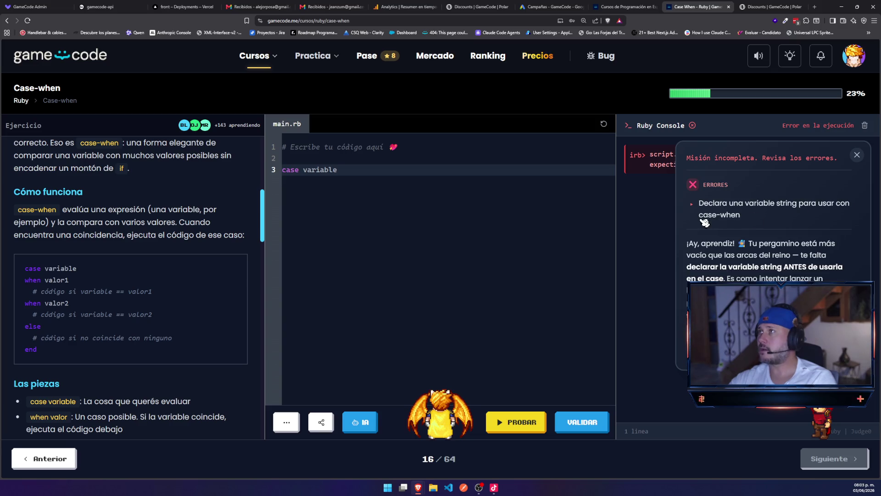
triple_click(692, 247)
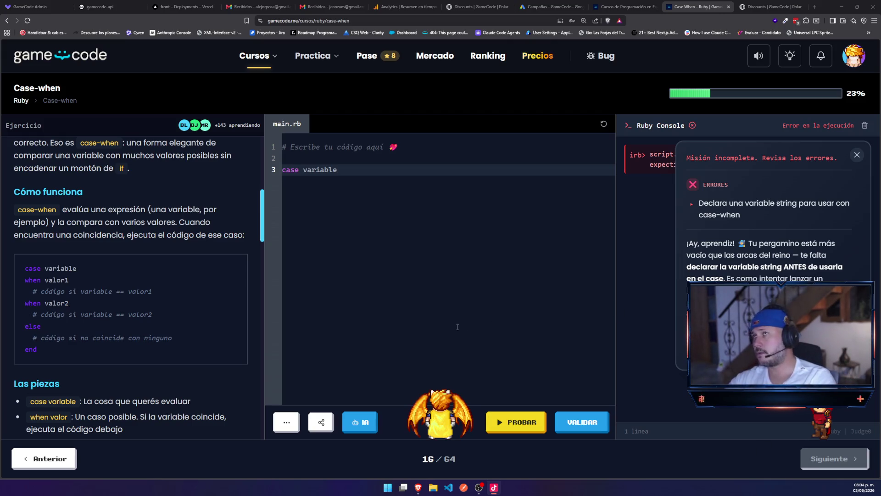
click(856, 156)
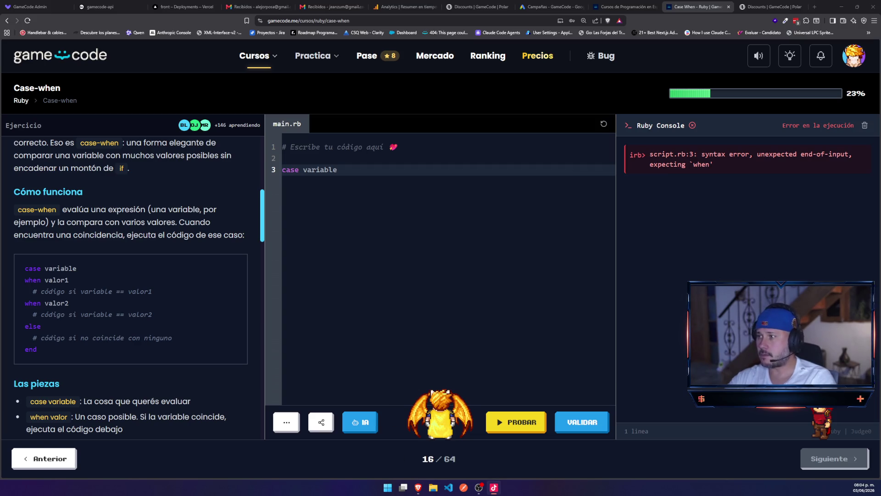
Step: Study the Ejemplo block, selecting brillo_gema, "intenso" and the case line in the example code
scroll(115, 262, up, 3)
scroll(116, 262, down, 5)
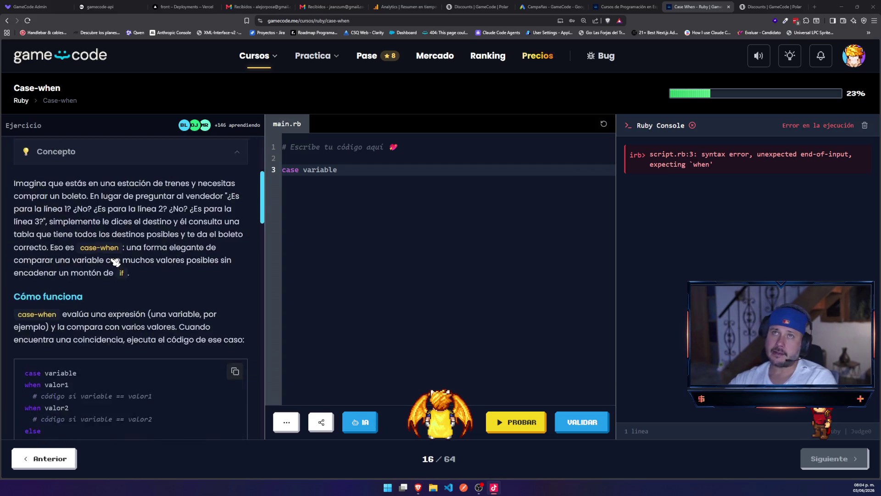
scroll(115, 262, down, 20)
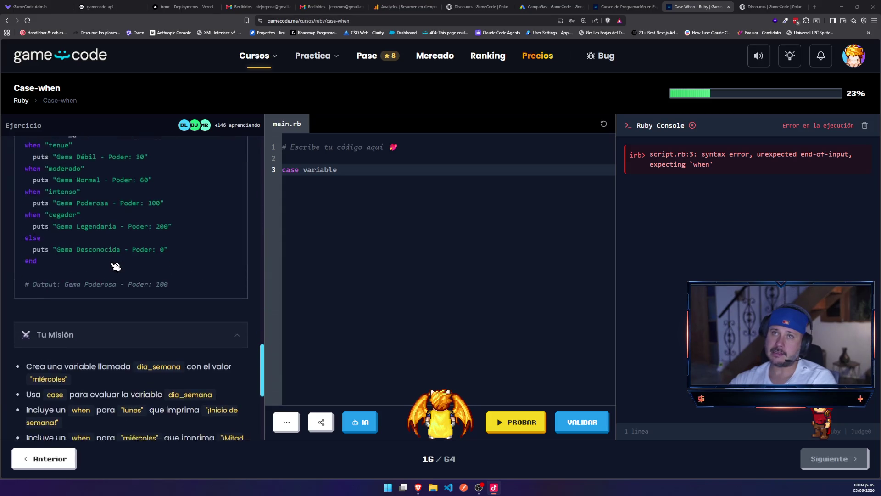
scroll(115, 267, up, 5)
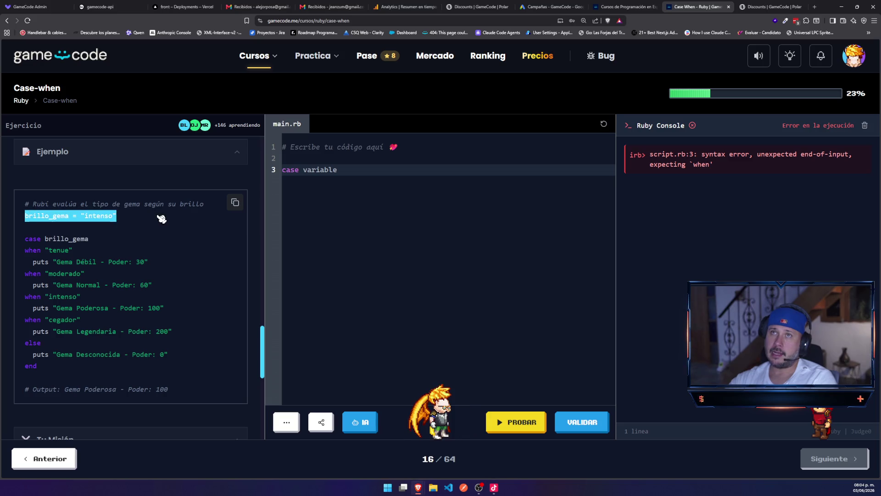
double_click(39, 217)
triple_click(39, 216)
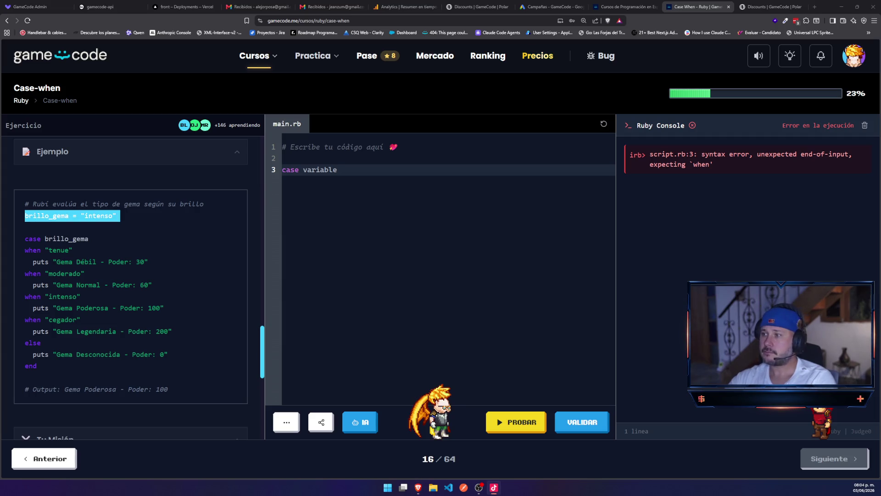
click(86, 218)
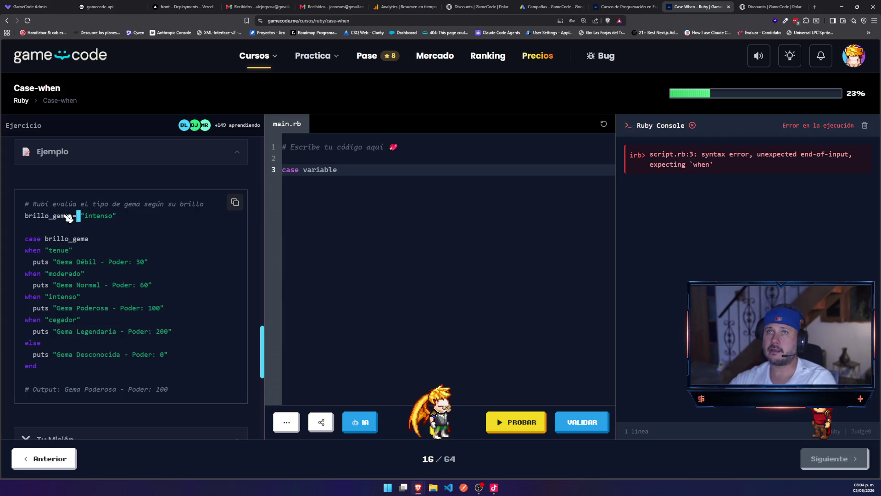
double_click(92, 220)
click(39, 245)
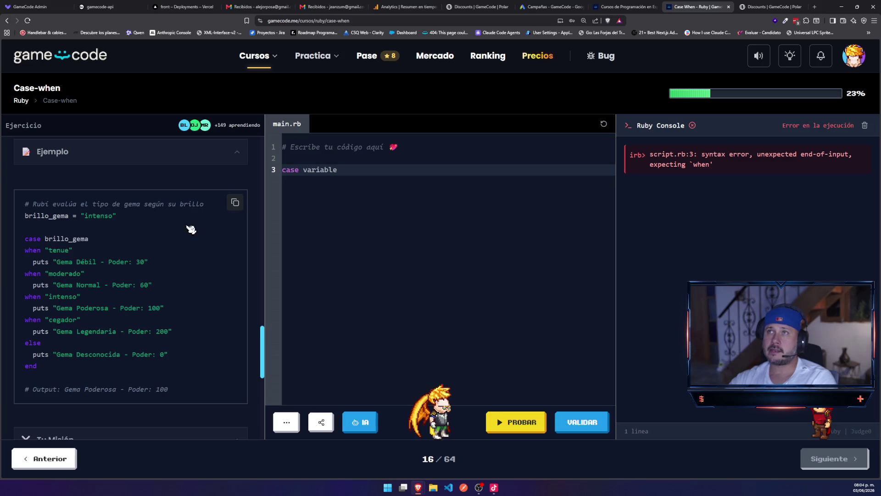
double_click(66, 241)
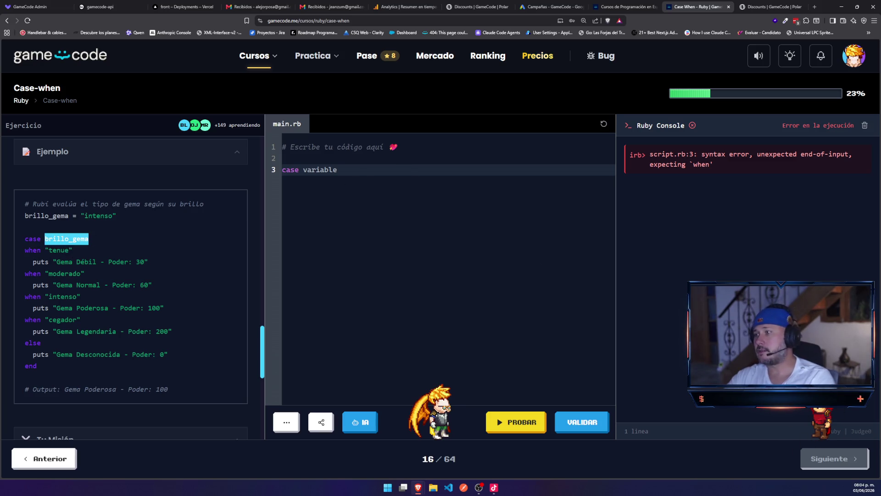
click(832, 433)
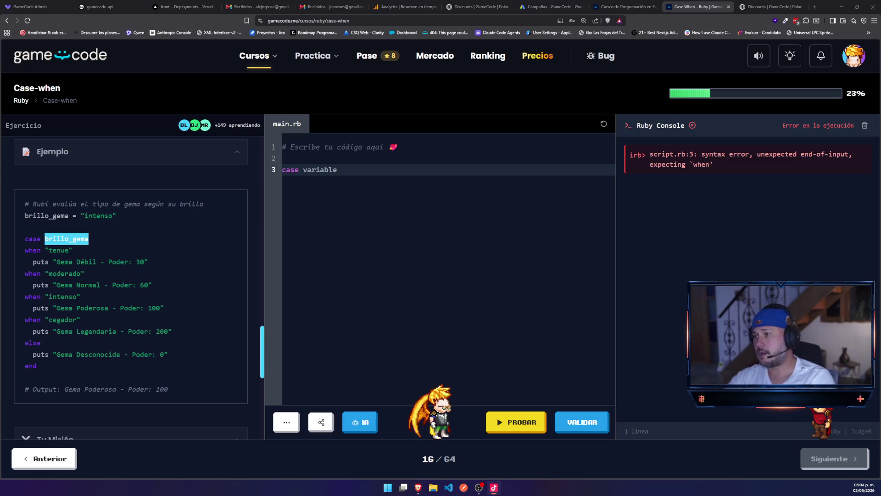
Step: Ask the AI mentor what case is for, read its reply, and close the mentor windows
click(360, 421)
click(529, 347)
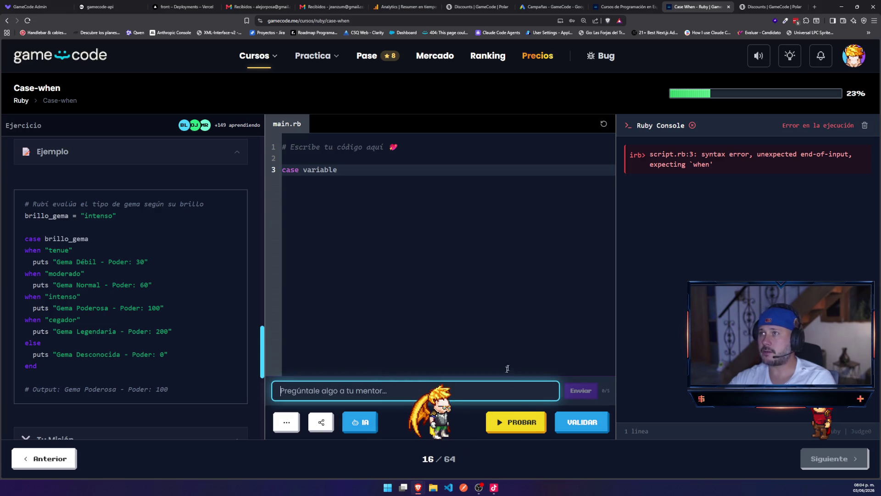
text(no enten)
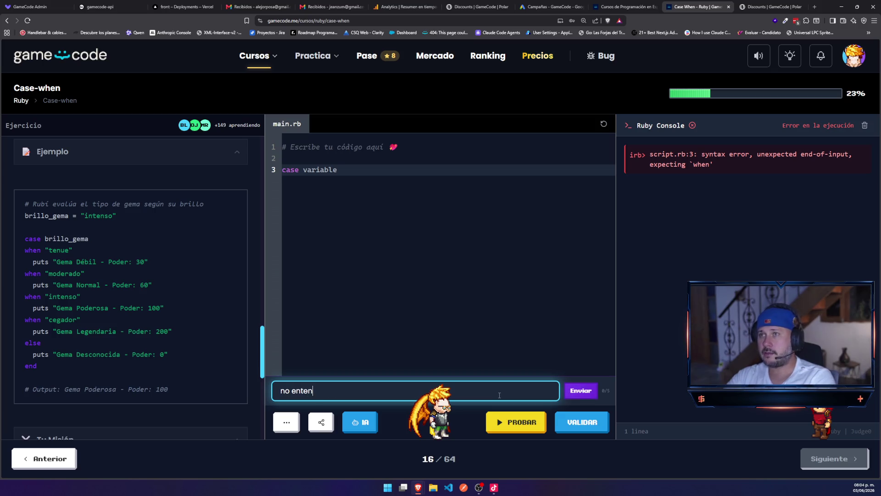
text(ue)
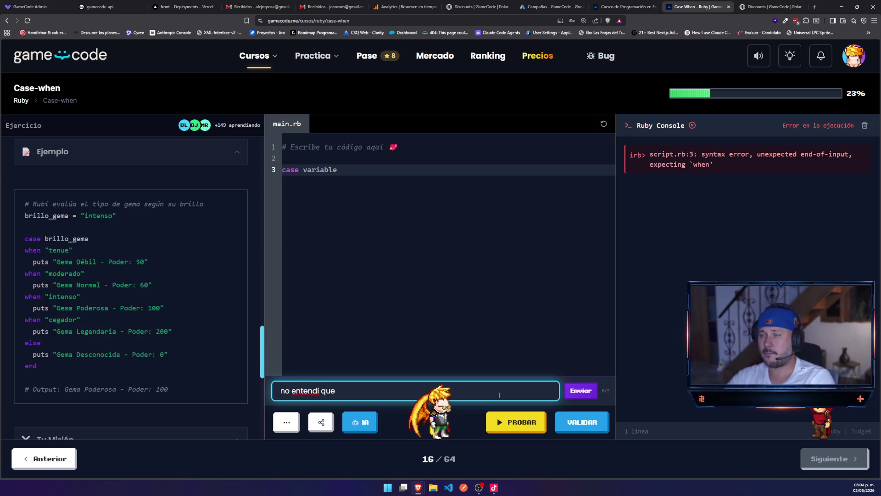
text(que sirve case)
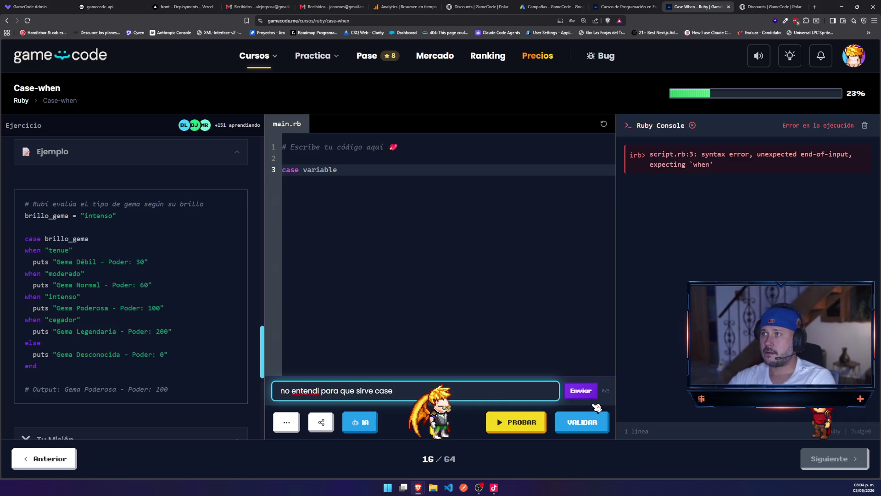
key(Return)
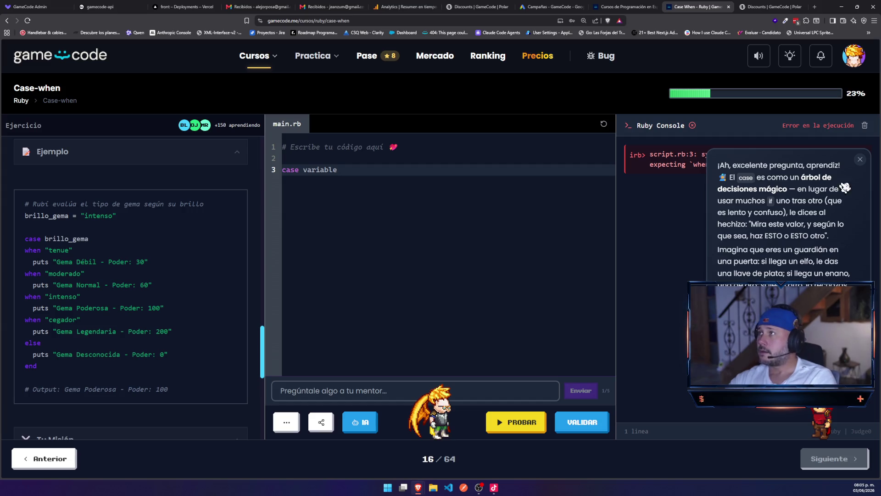
click(860, 159)
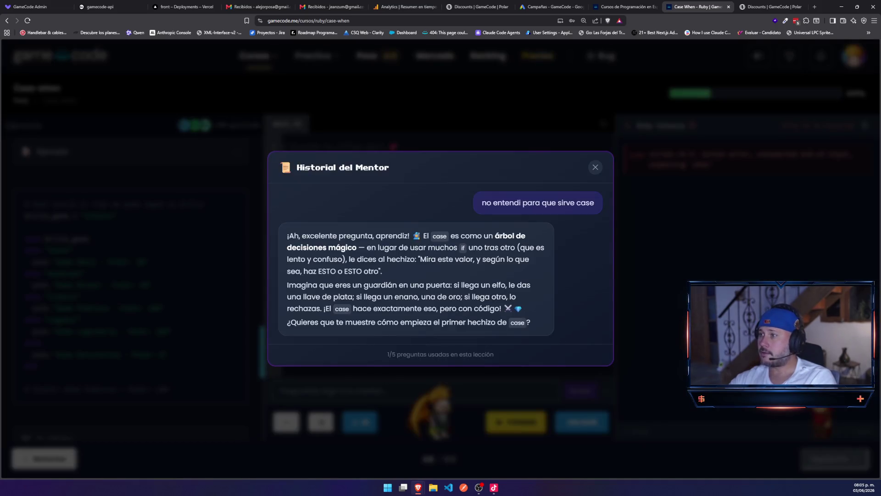
click(596, 168)
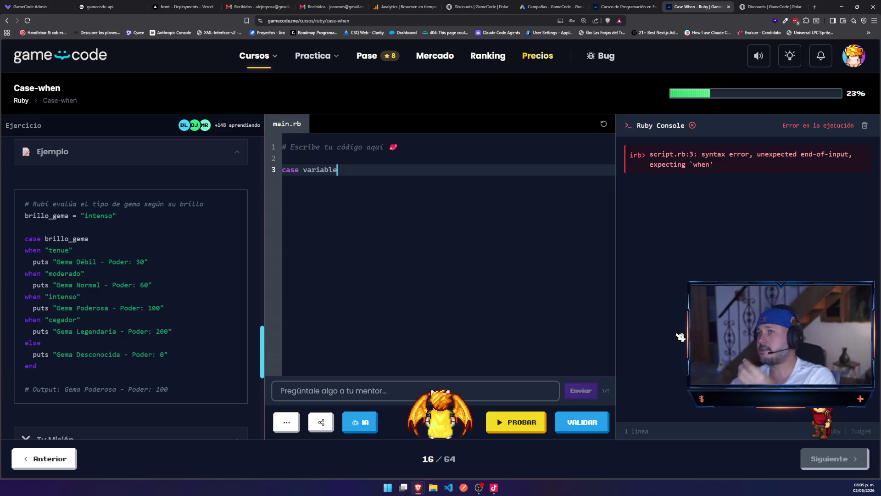
click(294, 429)
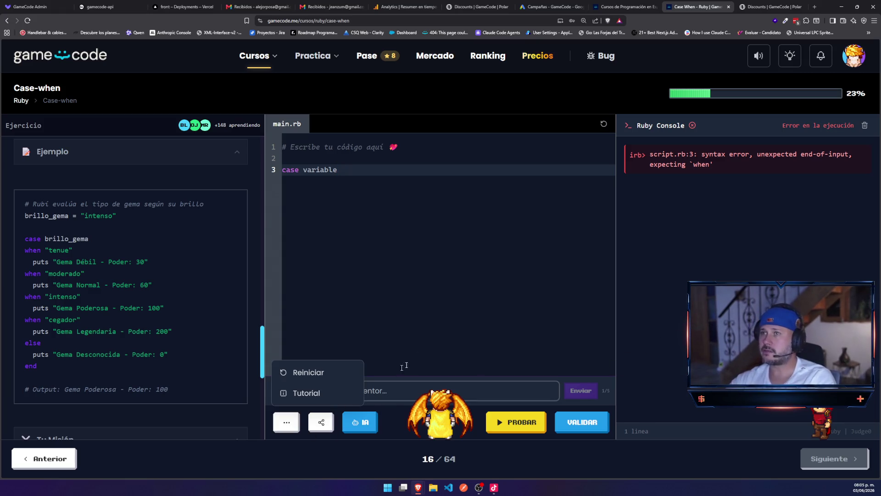
click(294, 431)
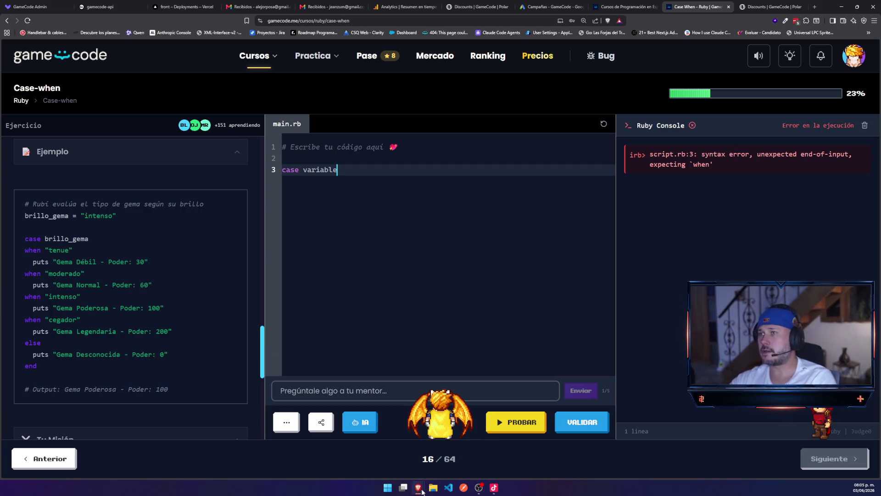
Step: Switch to the gamecode.me/planes window and review the Premium plan's feature list
mouse_move(423, 484)
click(475, 456)
scroll(561, 320, down, 2)
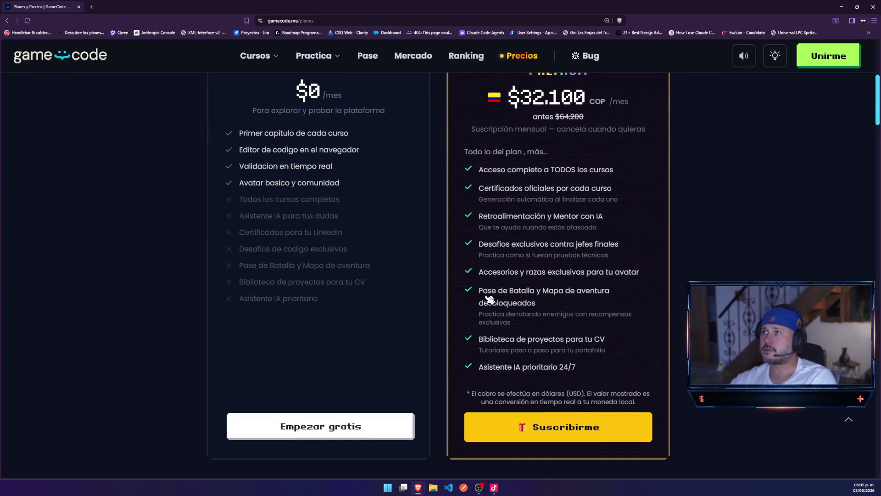
mouse_move(479, 290)
mouse_down()
mouse_move(588, 296)
mouse_move(490, 296)
mouse_move(509, 294)
mouse_up()
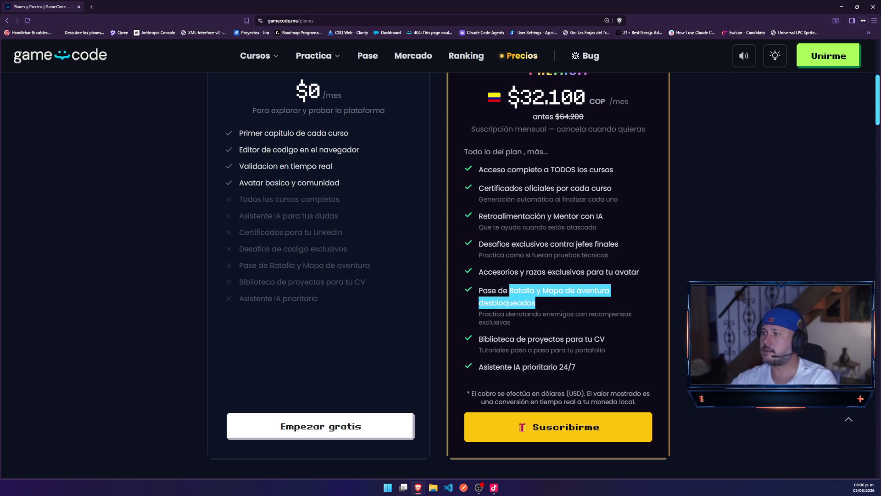
click(548, 314)
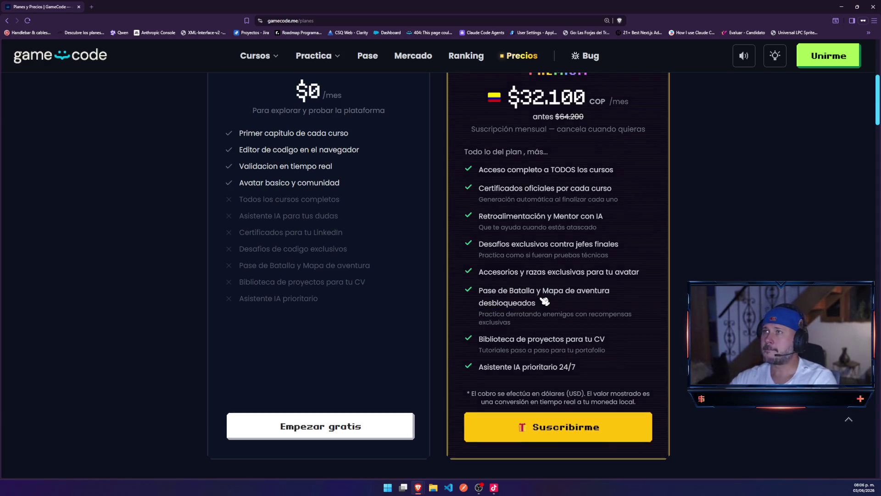
drag(478, 342, 616, 347)
click(560, 348)
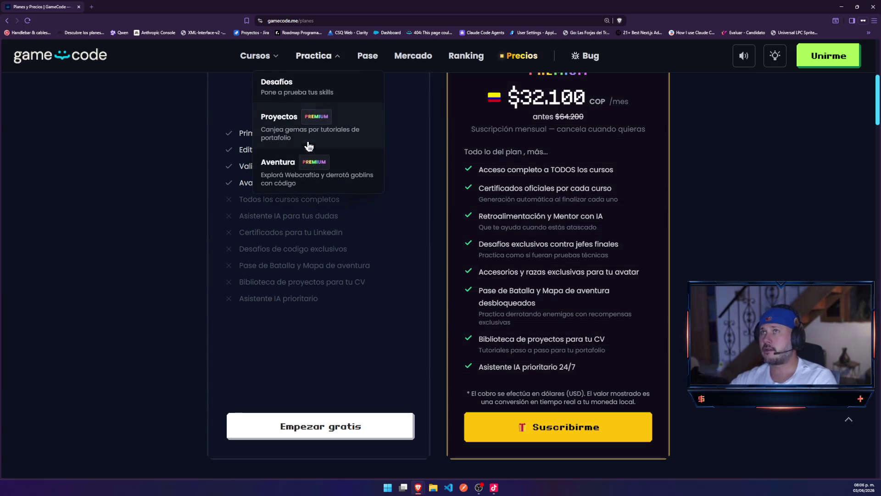
drag(579, 367, 482, 366)
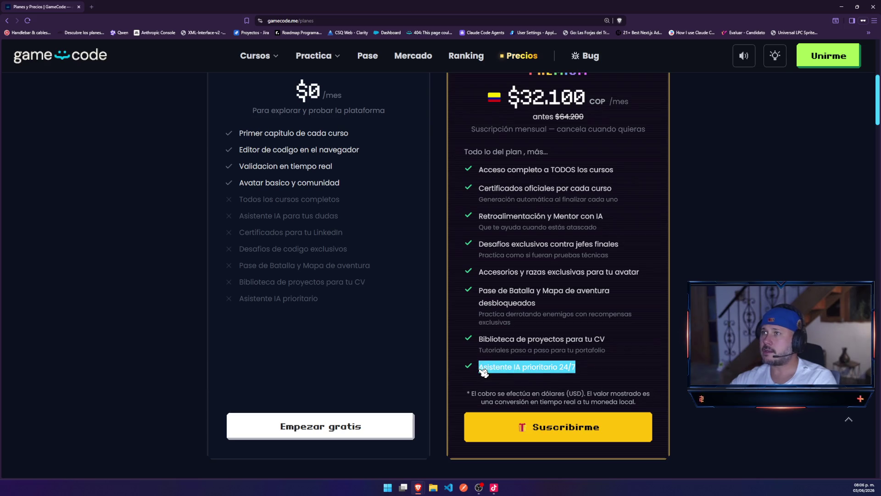
click(482, 366)
scroll(573, 434, up, 3)
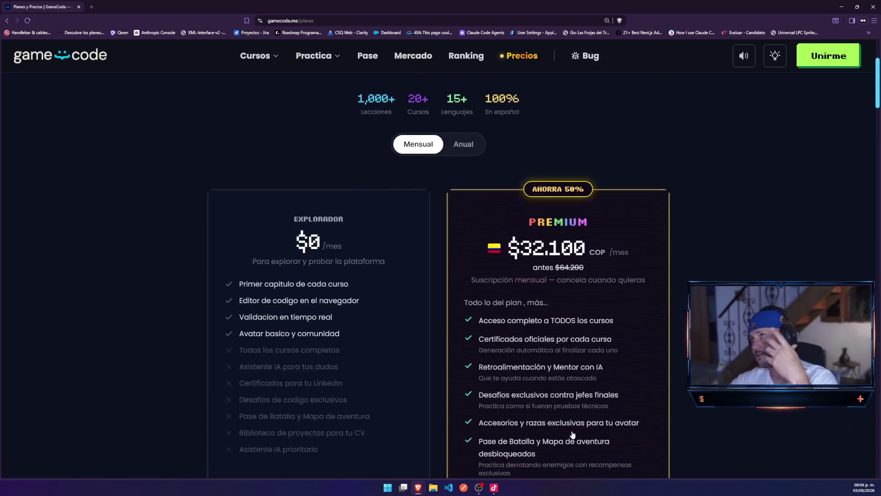
scroll(574, 430, down, 4)
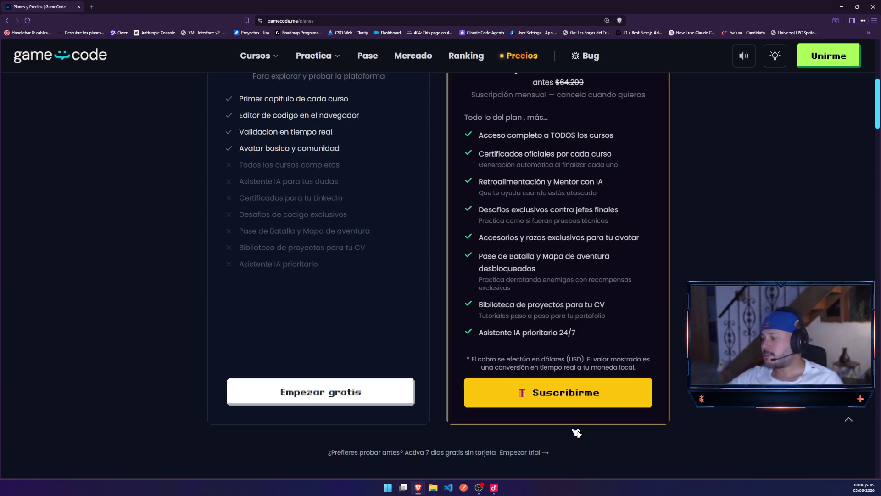
scroll(456, 426, up, 4)
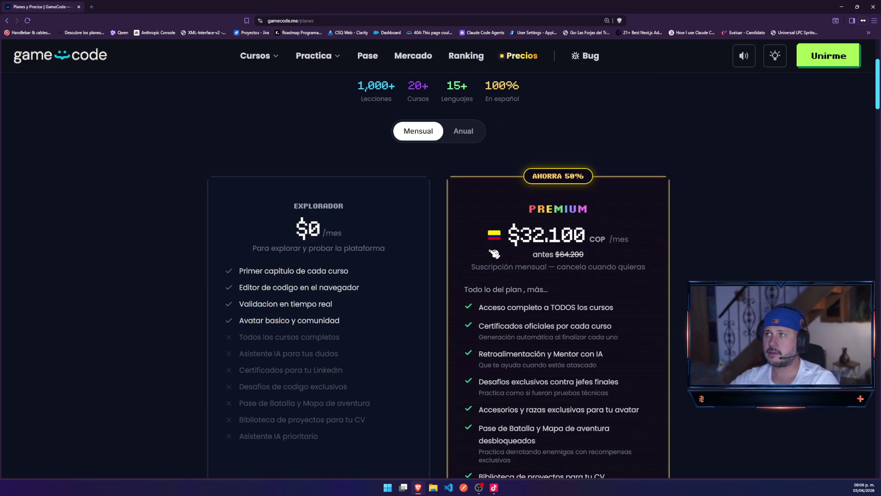
scroll(531, 373, down, 2)
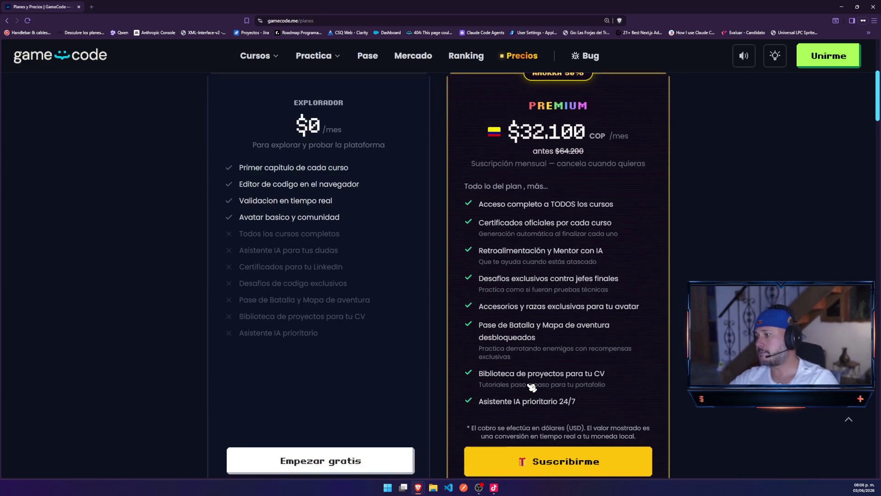
scroll(504, 333, up, 3)
Step: Switch to annual billing and check the $224.500 yearly and $18.708 monthly-equivalent prices
click(463, 198)
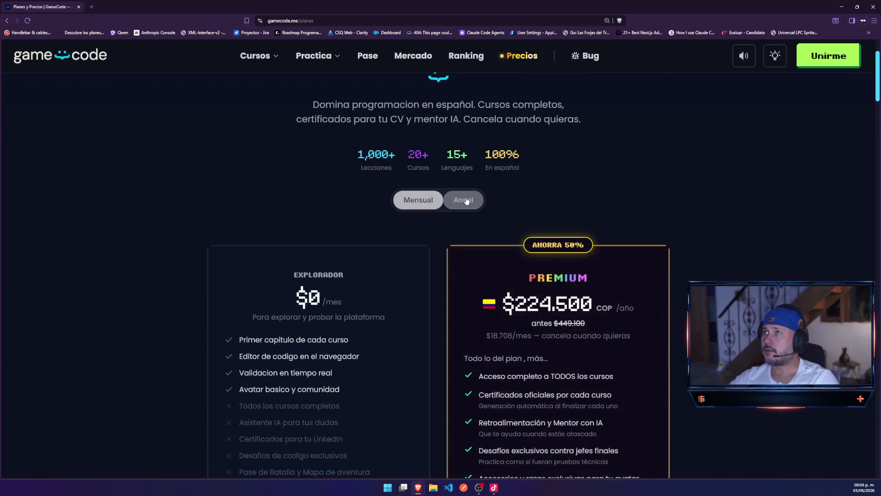
scroll(527, 229, down, 1)
drag(509, 243, 576, 241)
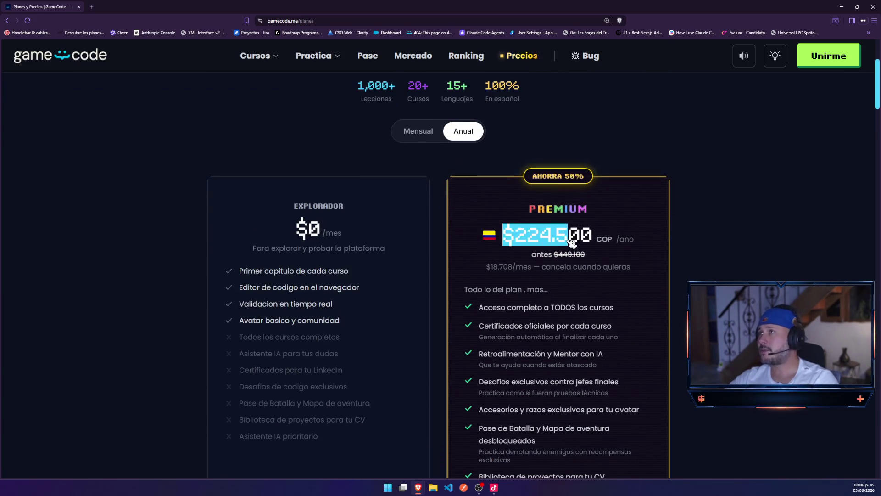
click(591, 243)
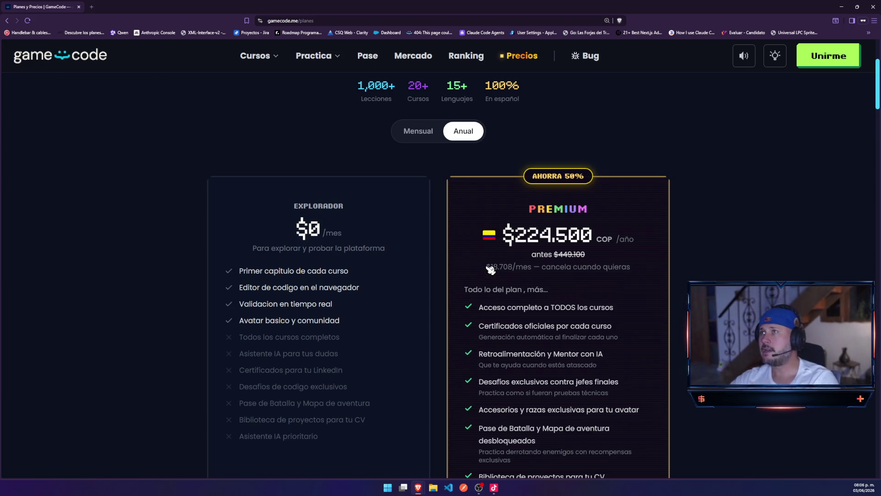
drag(486, 267, 519, 271)
click(610, 294)
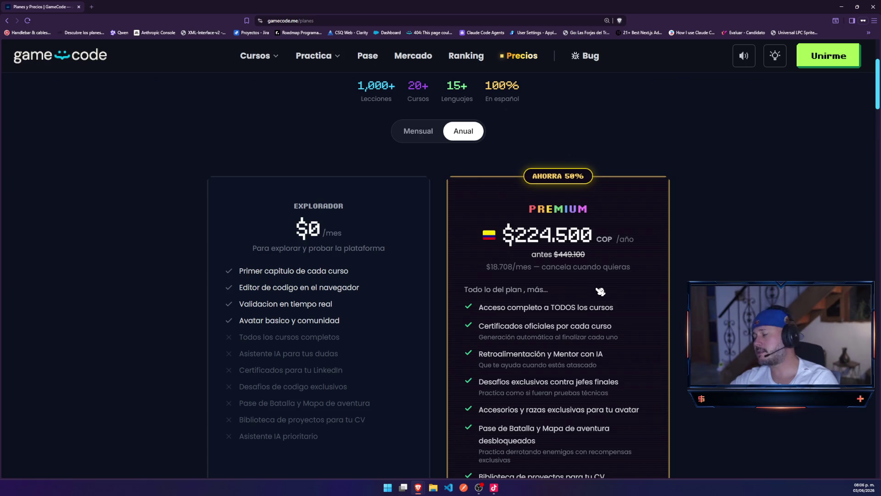
click(418, 131)
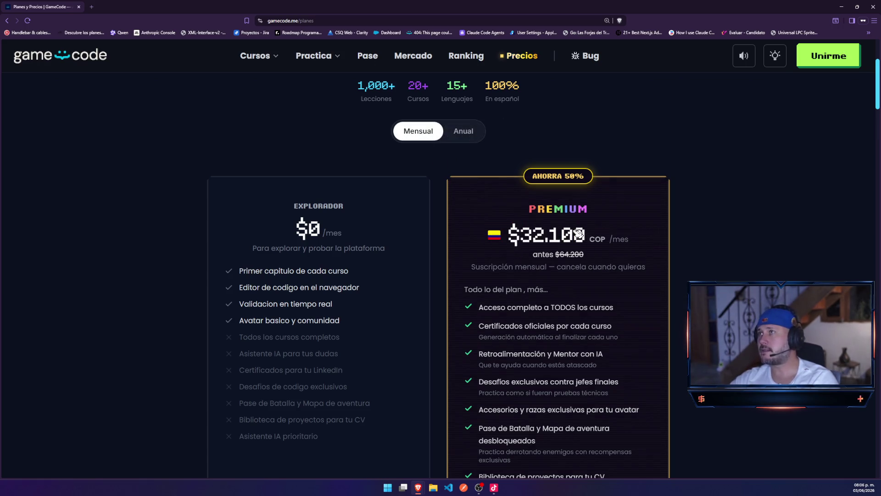
click(475, 132)
scroll(632, 367, down, 5)
scroll(631, 367, up, 5)
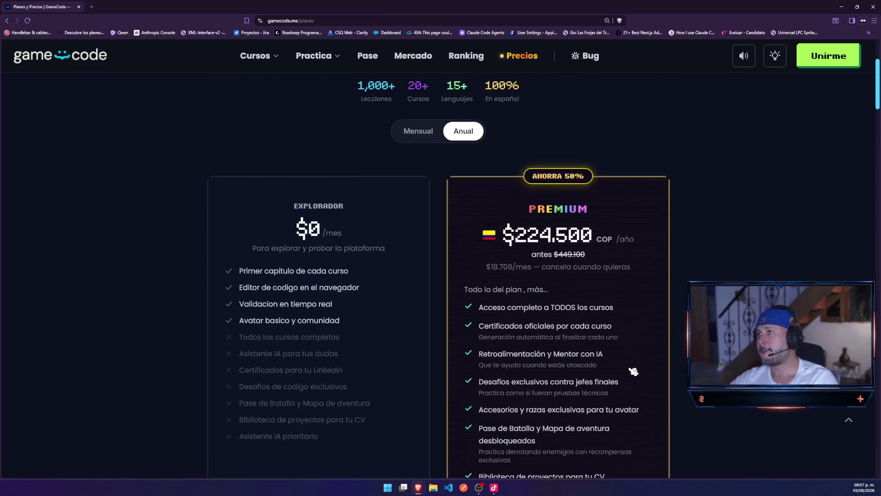
scroll(633, 365, down, 1)
scroll(633, 365, down, 2)
scroll(564, 322, up, 7)
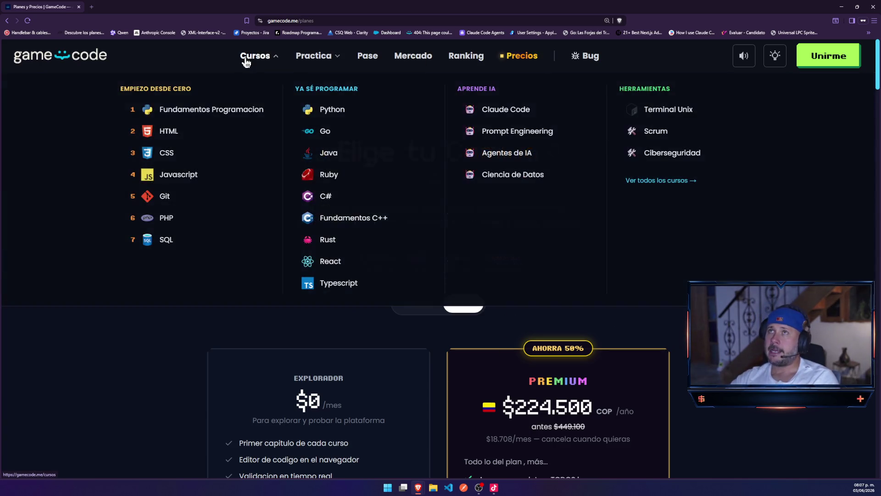
Step: Open the Crea tu cuenta sign-up page from Unirme, try the e-mail field, then return home
scroll(458, 363, down, 9)
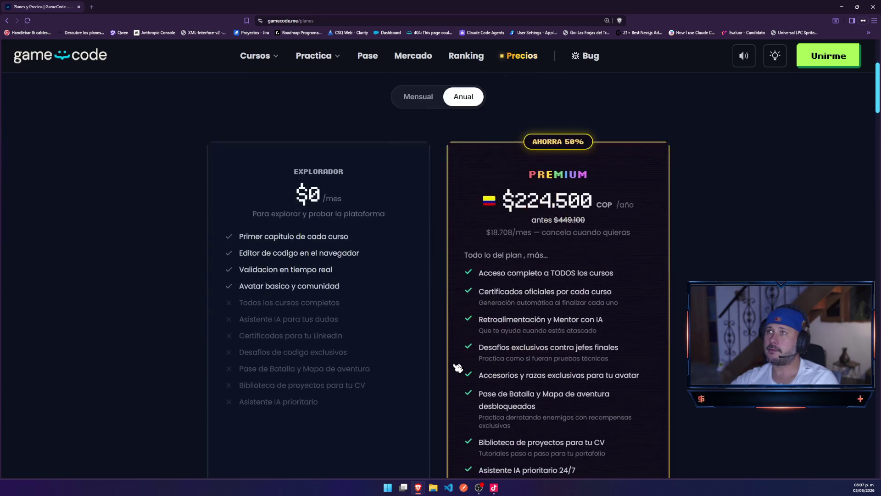
scroll(461, 365, up, 5)
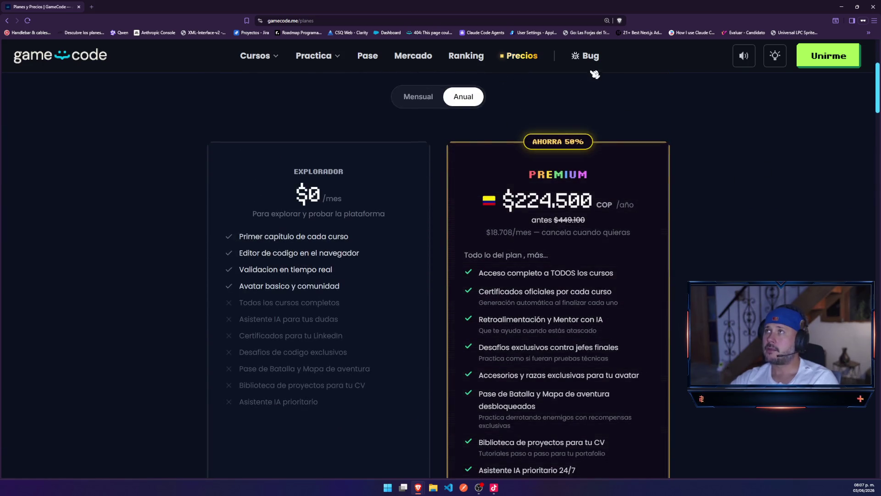
click(829, 56)
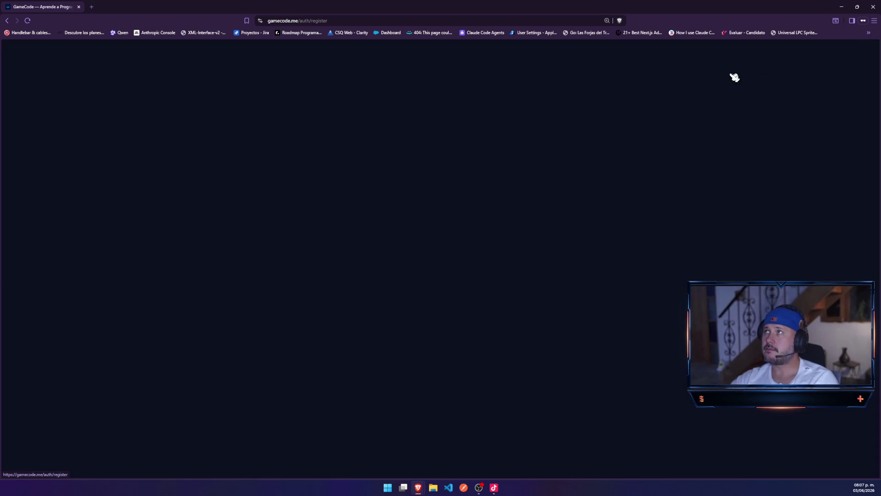
click(409, 303)
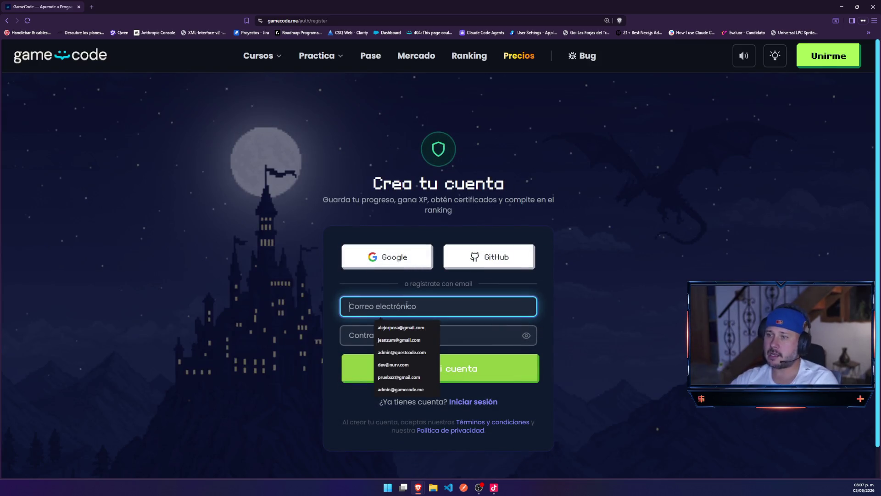
key(alt+Tab)
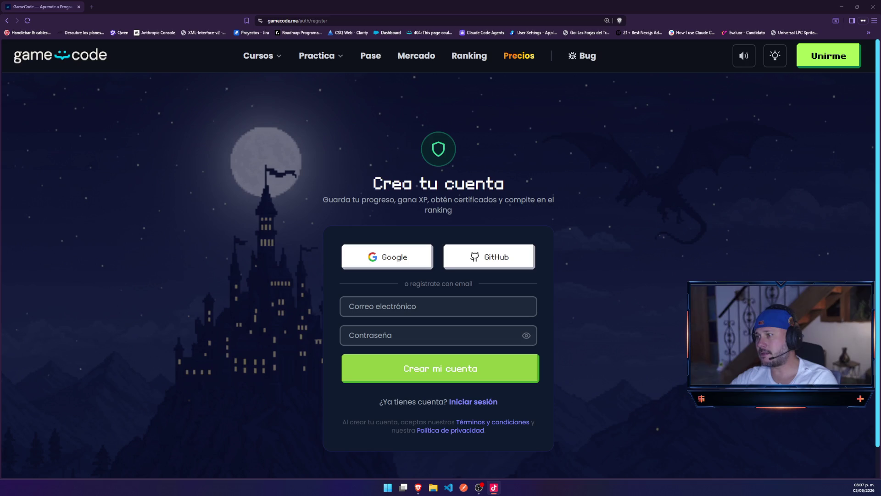
click(68, 61)
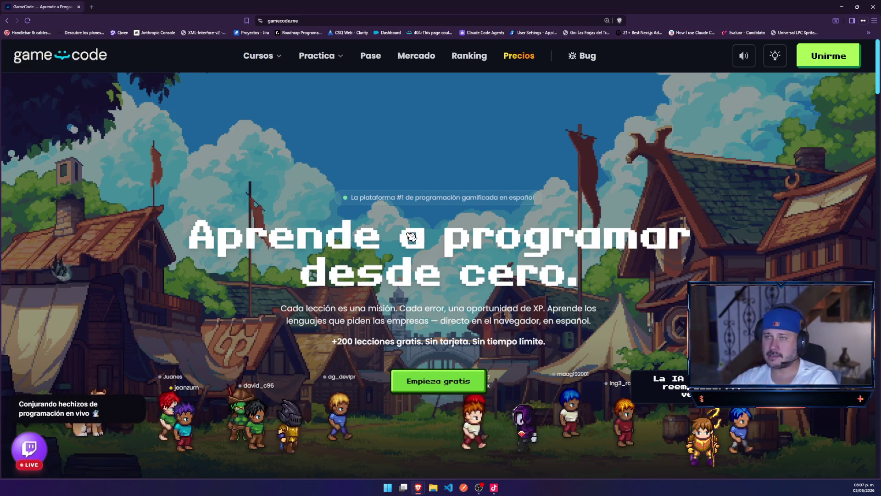
Step: Zoom the page out two steps and open the Fundamentos Programación course
scroll(422, 372, down, 4)
key(ctrl+minus)
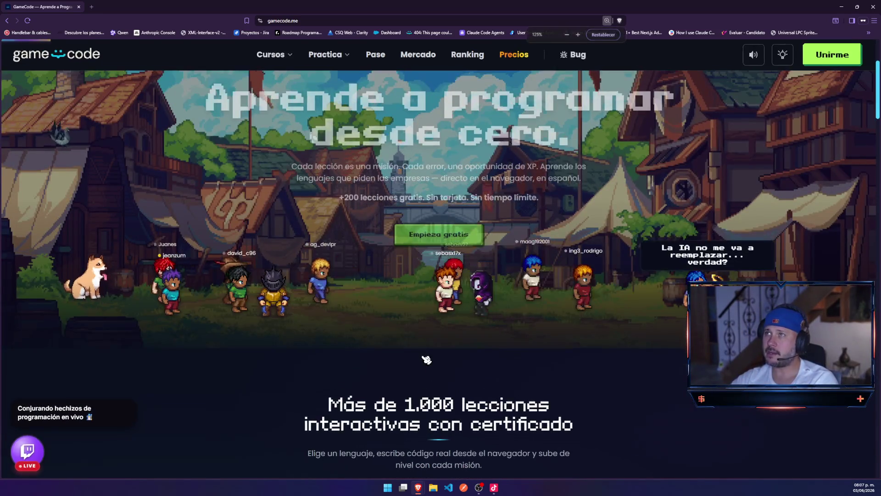
key(ctrl+minus)
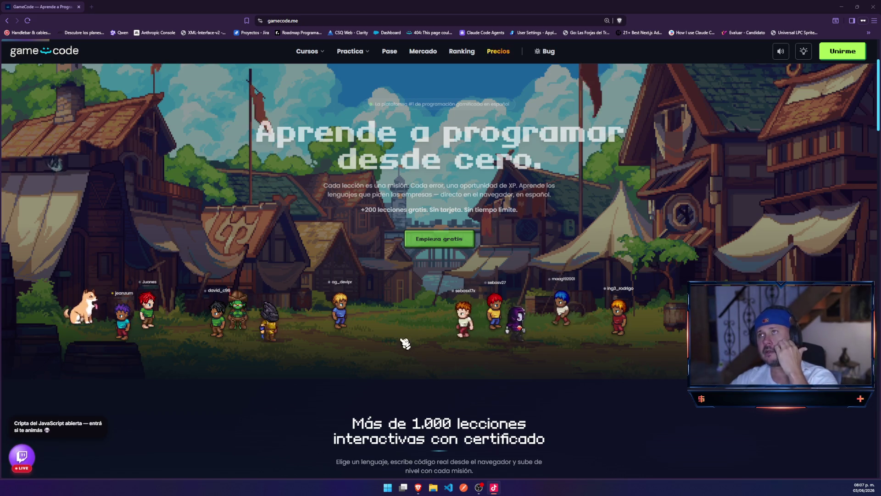
scroll(376, 340, down, 3)
scroll(376, 339, down, 4)
scroll(374, 285, up, 4)
click(604, 344)
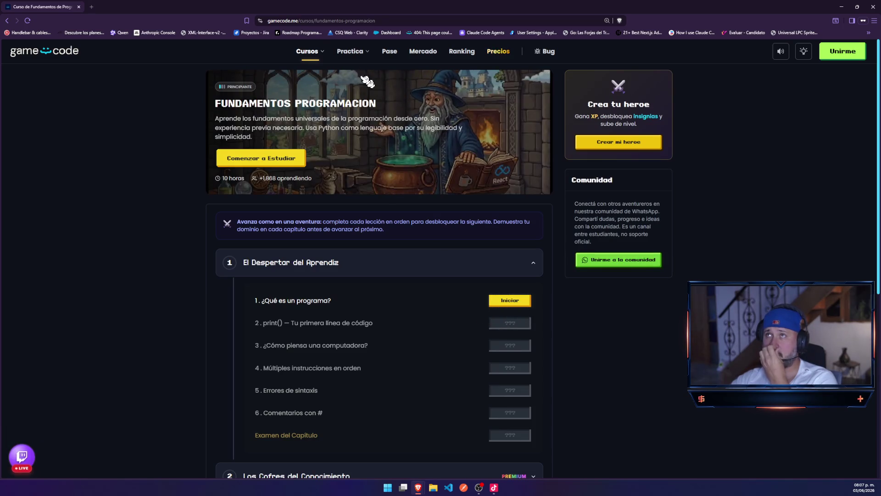
Step: Move through the Cursos menu to Ruby, then Java, and start its first lesson
mouse_move(314, 61)
click(363, 140)
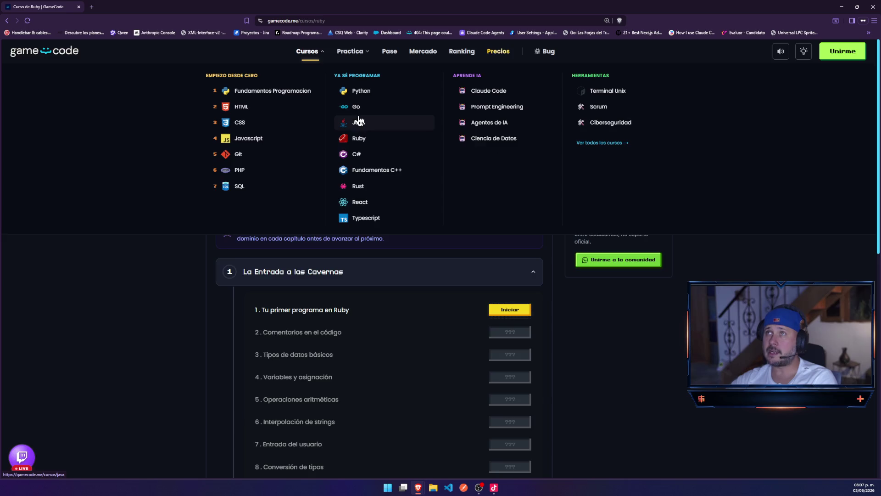
click(359, 122)
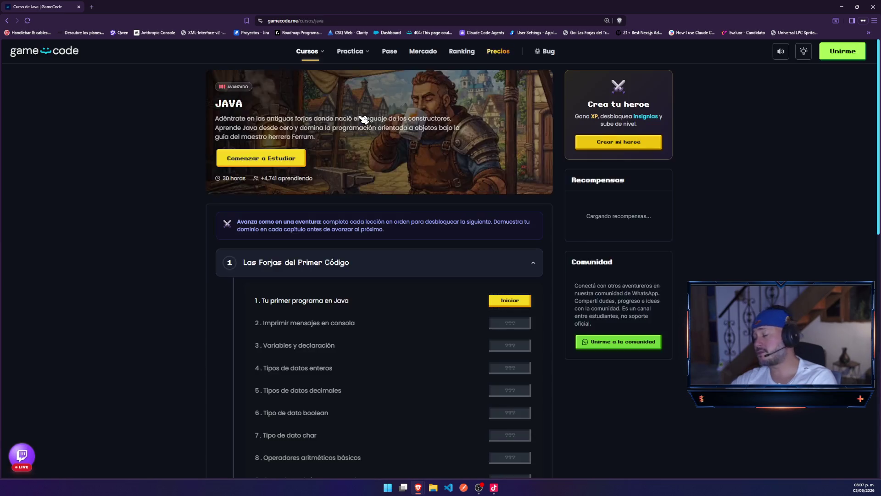
scroll(357, 152, down, 2)
click(509, 363)
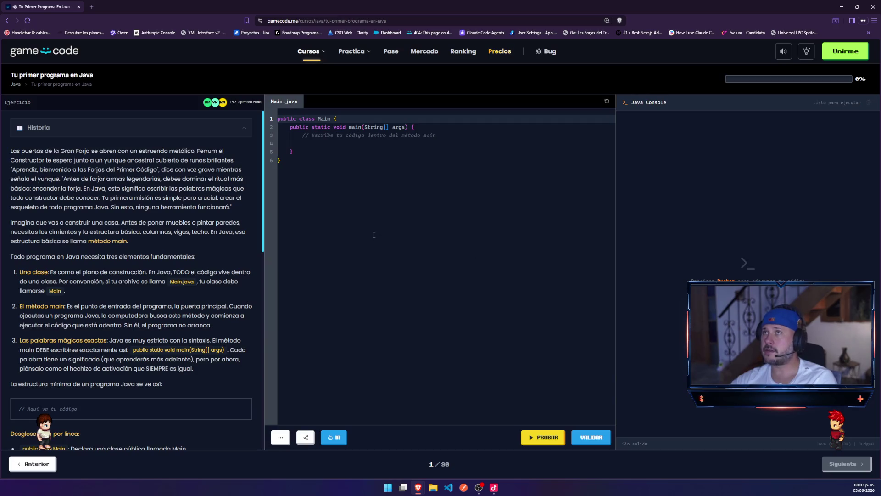
Step: Skip the intro cutscene, reload the Java lesson, and put the caret at the end of line 2 in Main.java
click(365, 149)
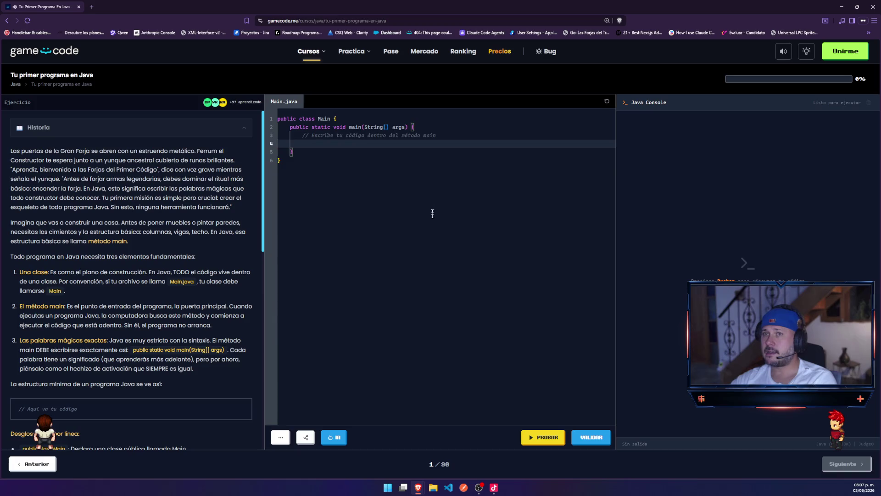
click(427, 204)
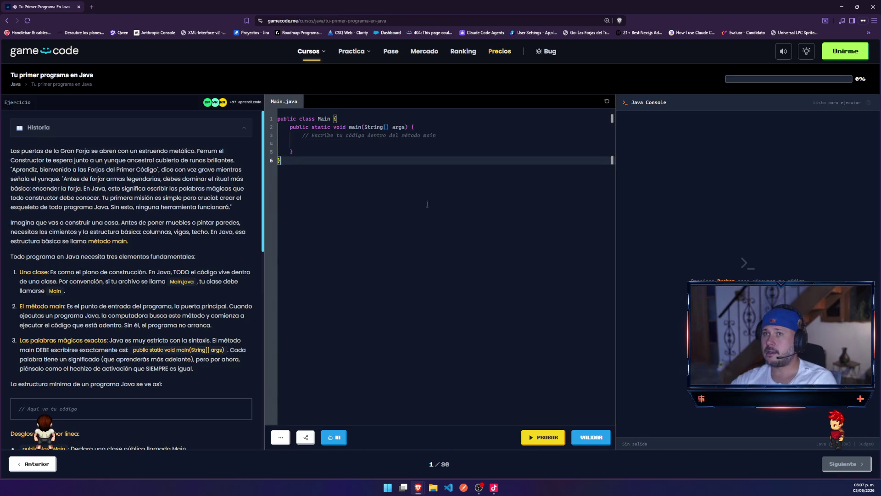
click(27, 21)
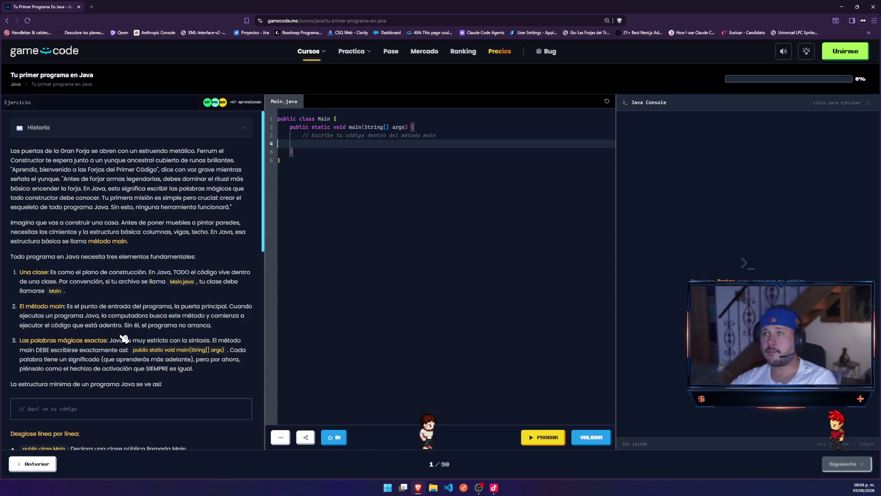
scroll(255, 305, down, 6)
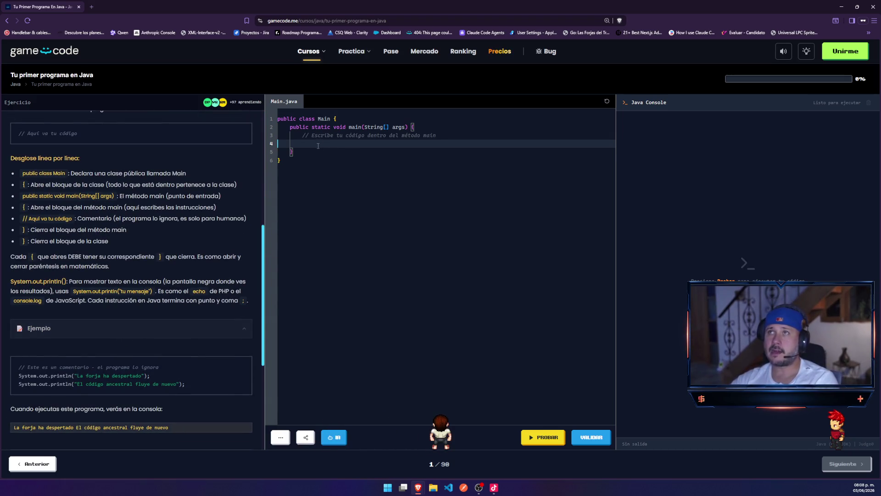
scroll(77, 334, down, 4)
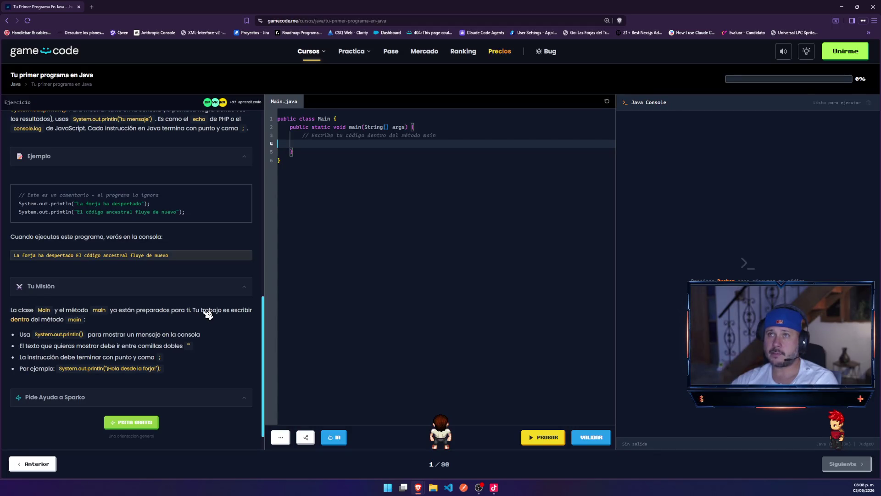
double_click(351, 124)
click(418, 128)
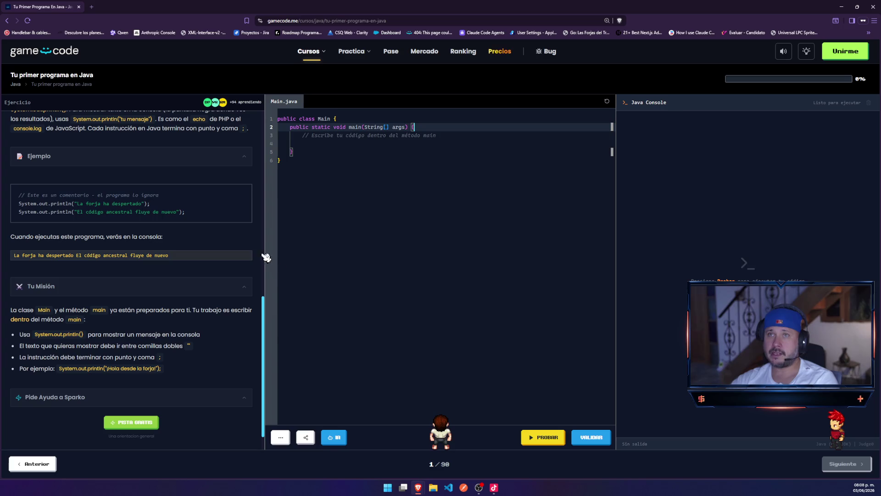
Step: Write System.out.println("Hola mundo"); on line 4 of main and run the corrected program
click(375, 143)
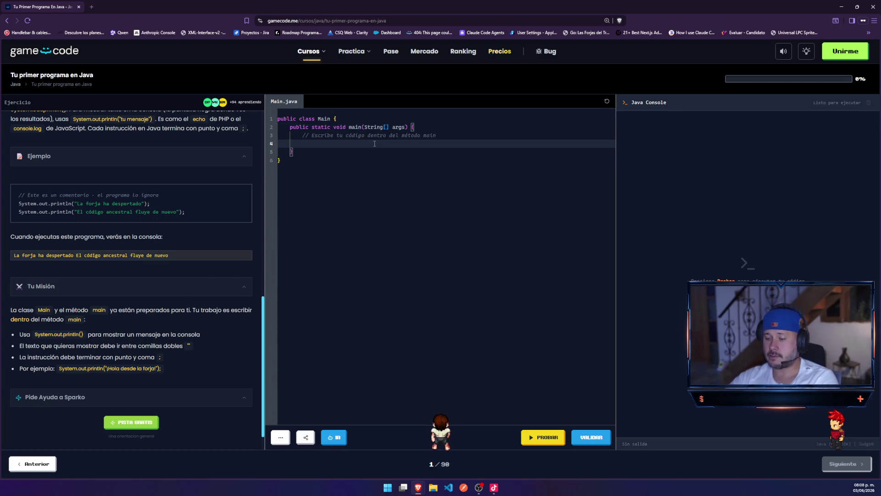
text(System.)
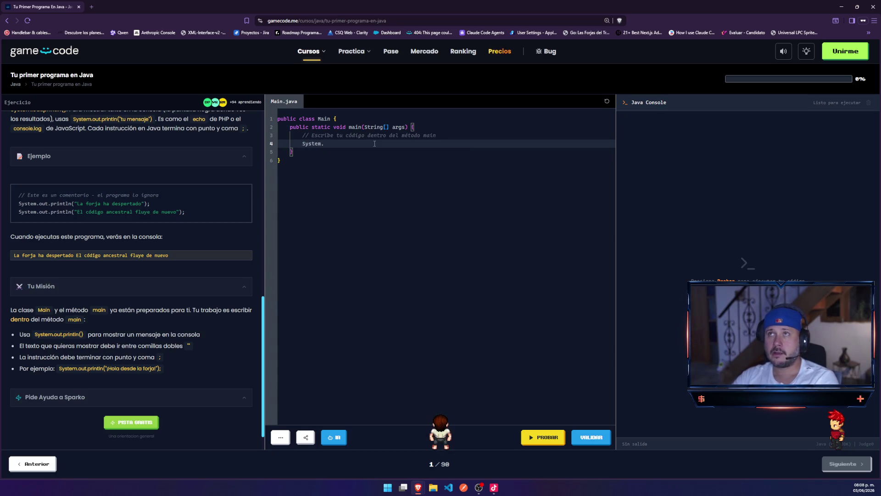
text(out.)
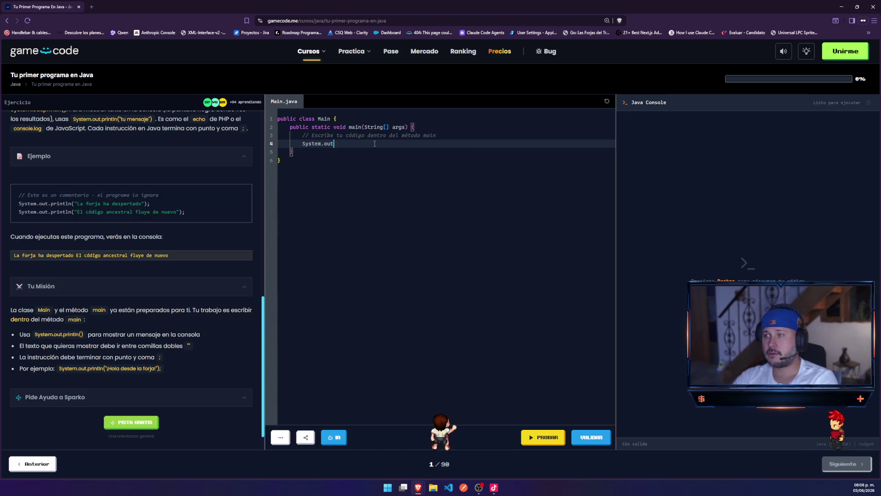
text(print)
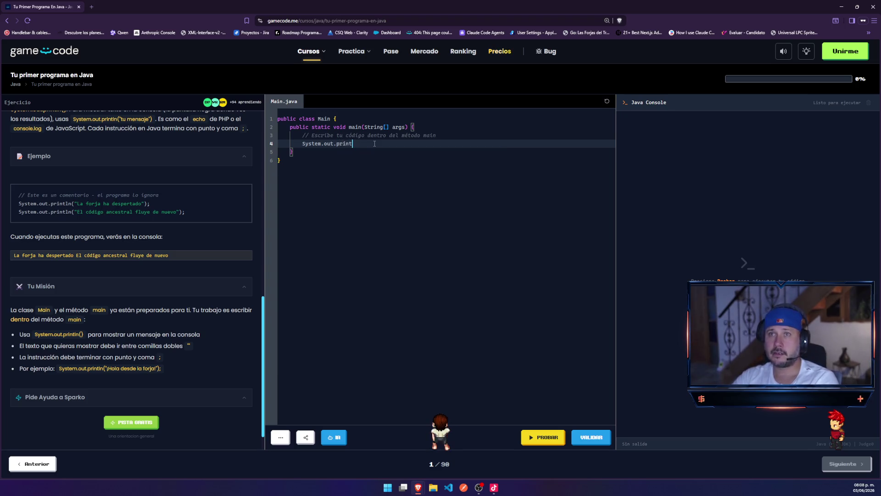
text(ln()
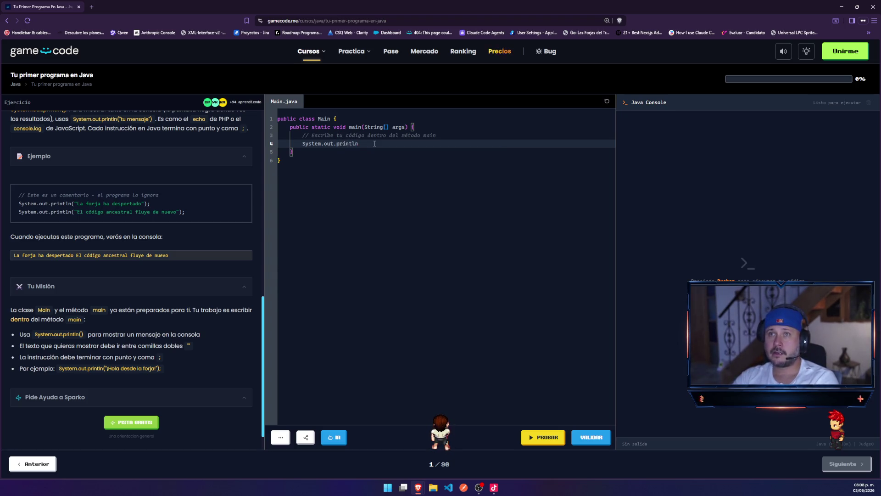
text("Hola mundo)
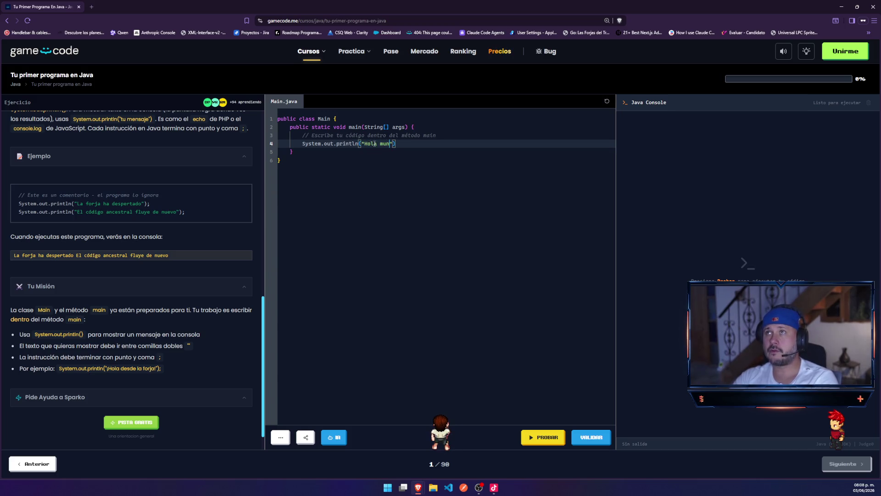
key(ctrl+Return)
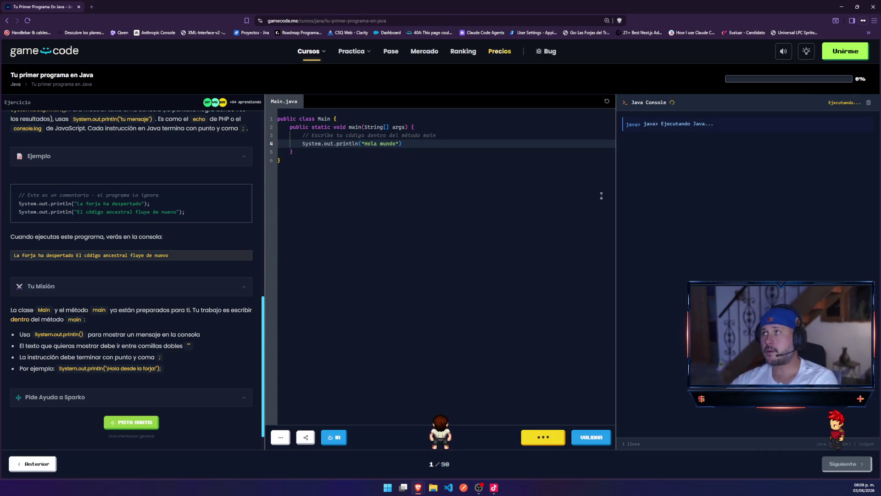
click(424, 143)
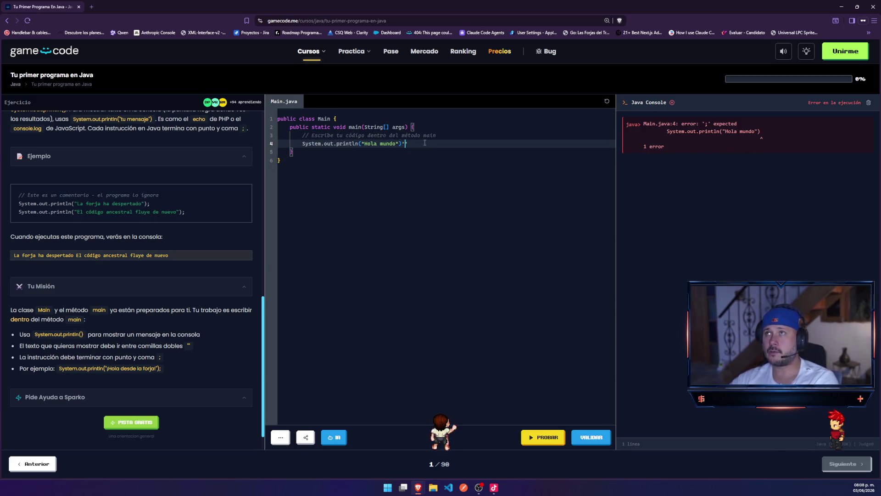
text(;)
click(536, 436)
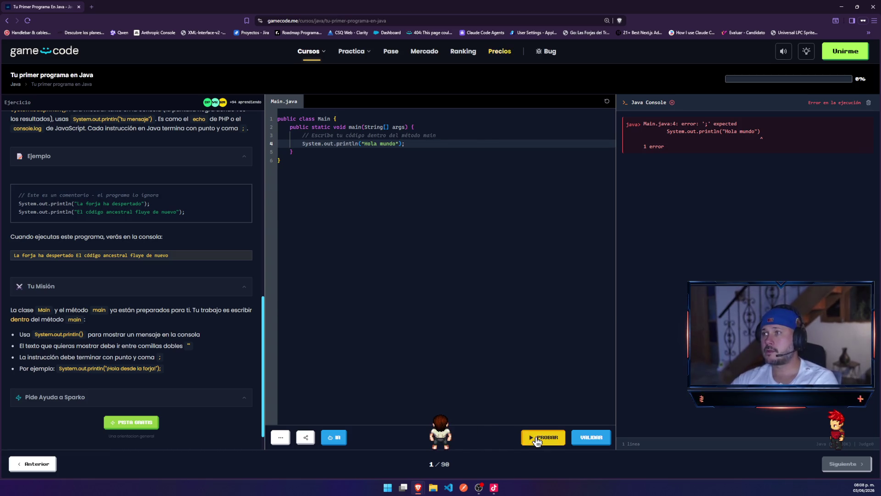
Step: Check the Hola mundo console output and submit the solution with VALIDAR
drag(709, 137, 628, 132)
click(662, 228)
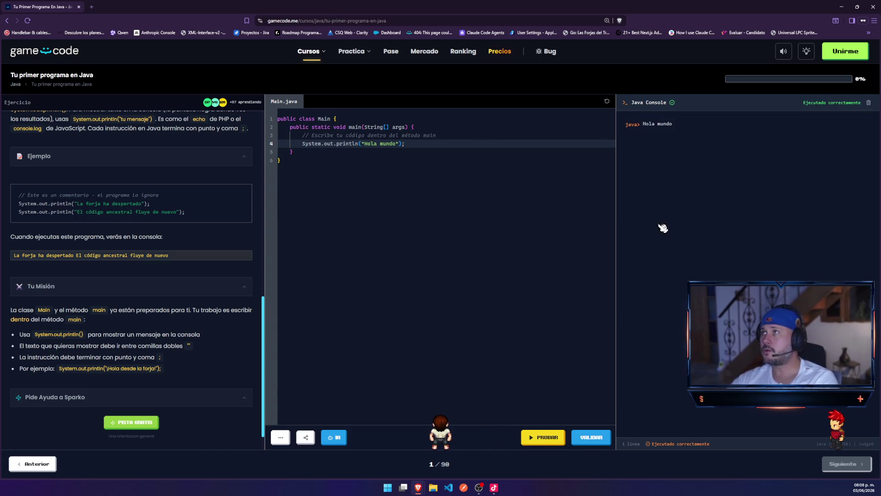
drag(703, 129, 622, 130)
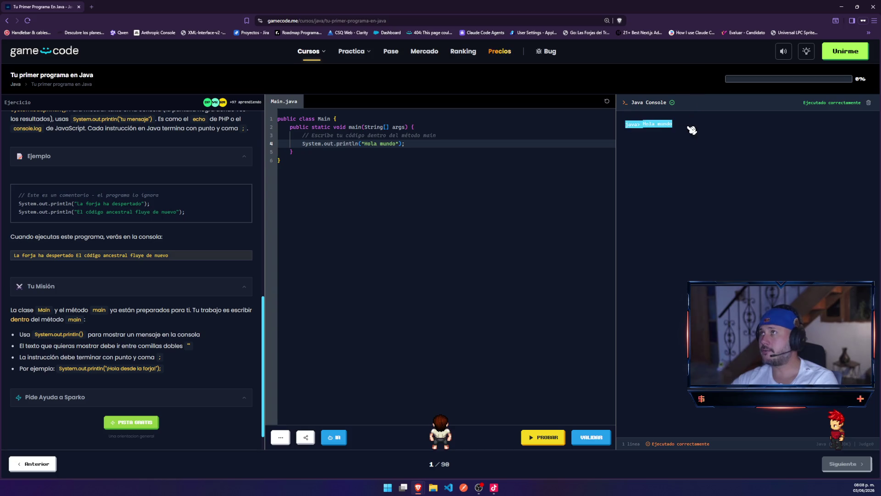
click(693, 130)
click(592, 438)
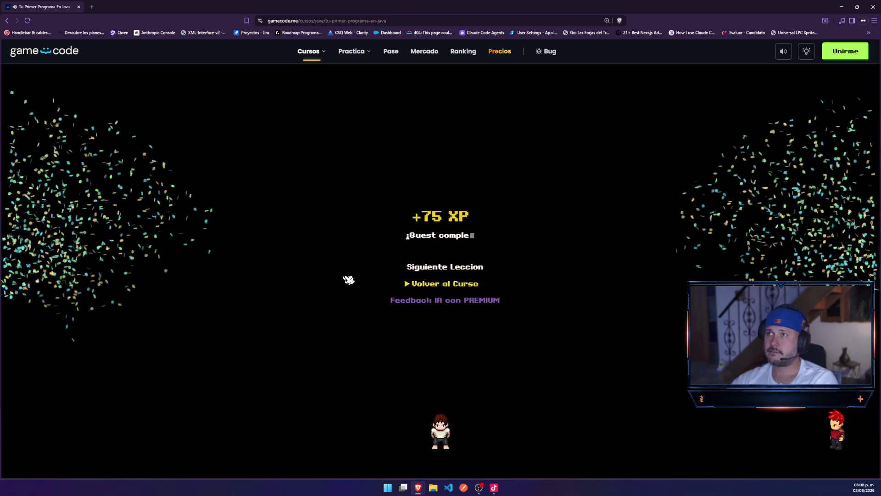
Step: Continue to the next Java lesson, choose Ya tengo cuenta in the sign-up modal, and return home via the logo
click(452, 268)
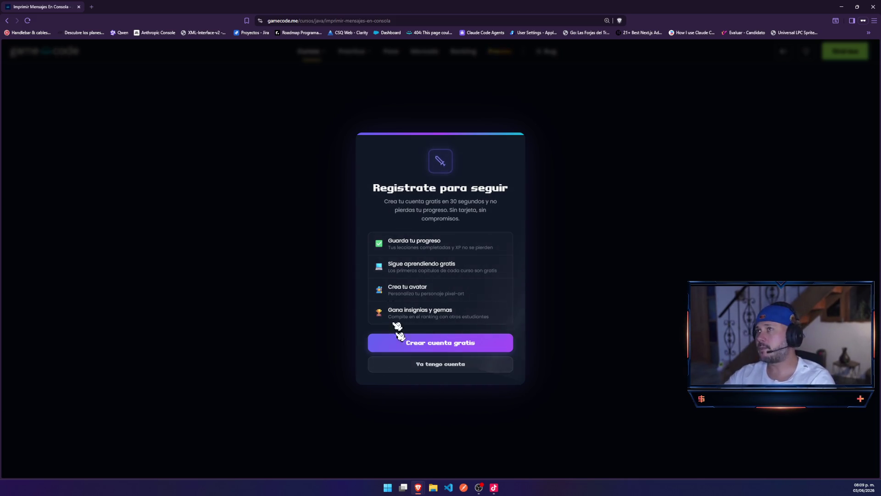
click(438, 365)
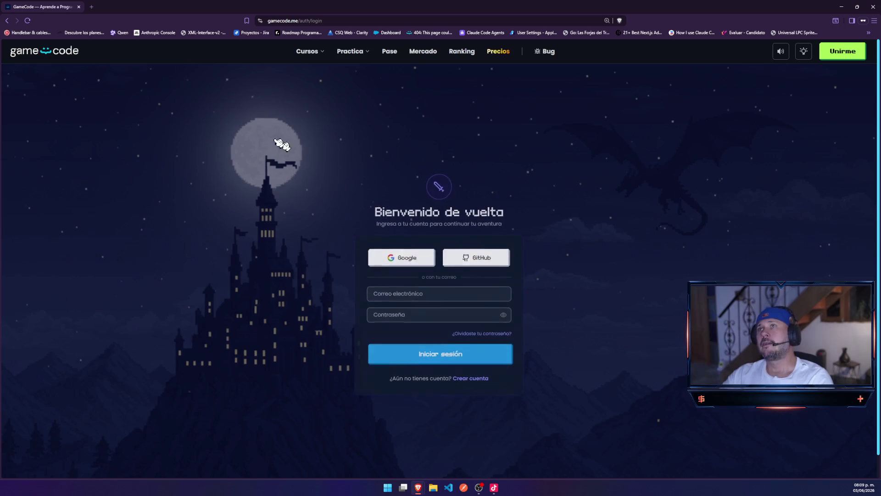
click(20, 51)
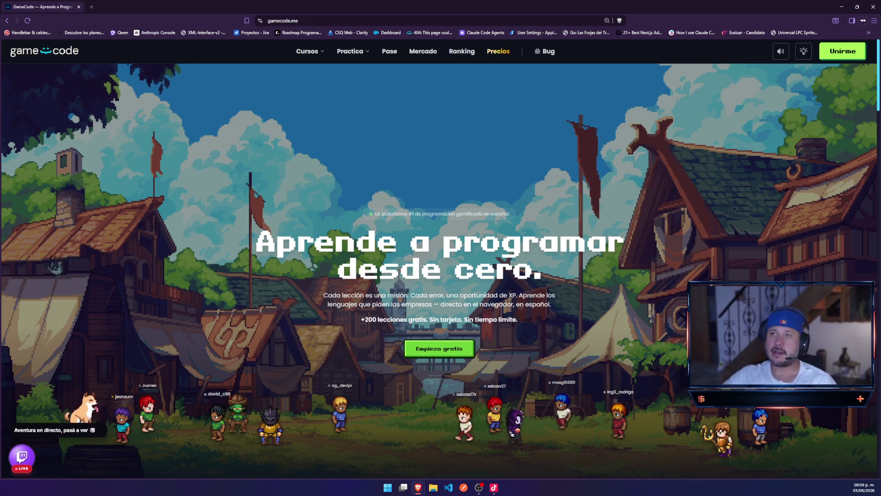
mouse_move(325, 52)
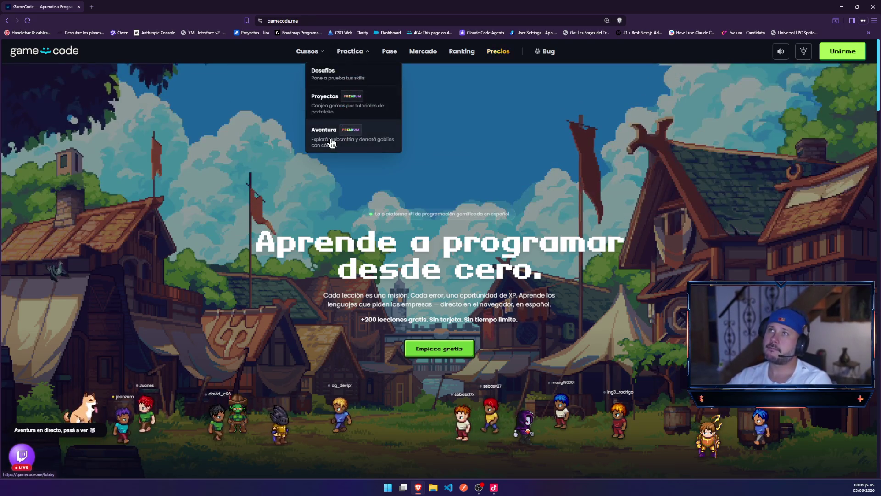
click(332, 143)
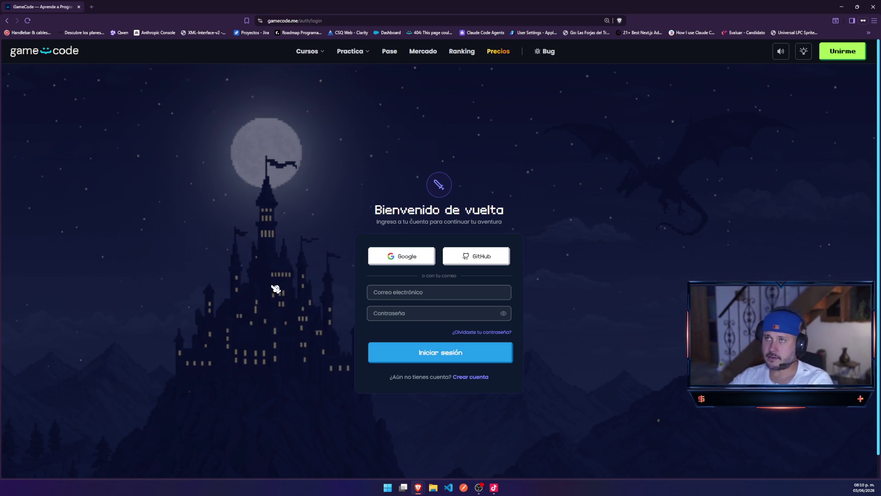
click(46, 53)
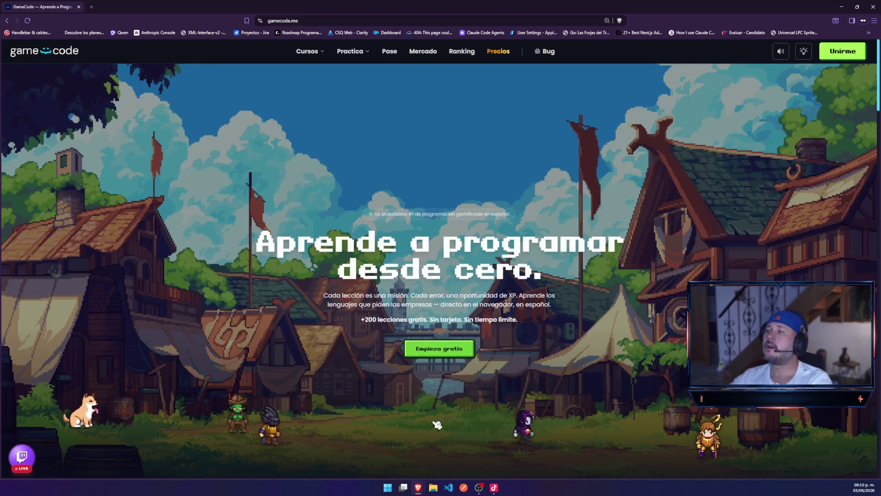
scroll(443, 427, down, 3)
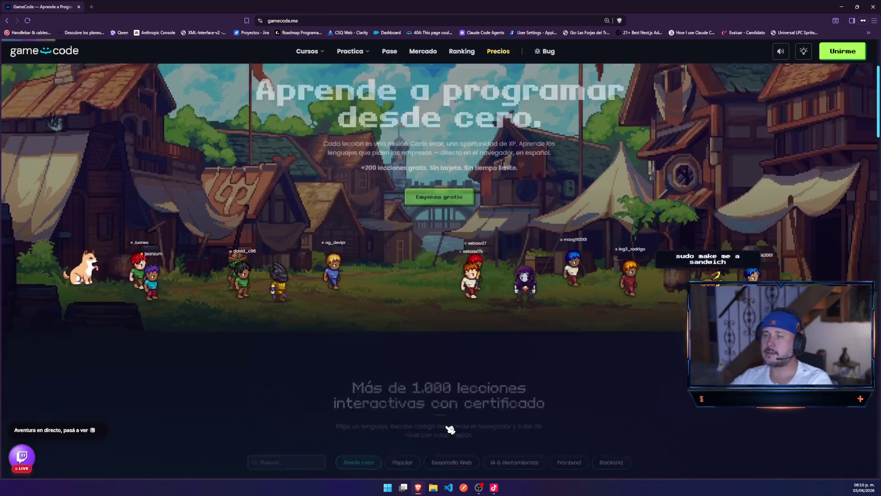
scroll(450, 429, down, 2)
scroll(449, 429, up, 3)
mouse_move(308, 54)
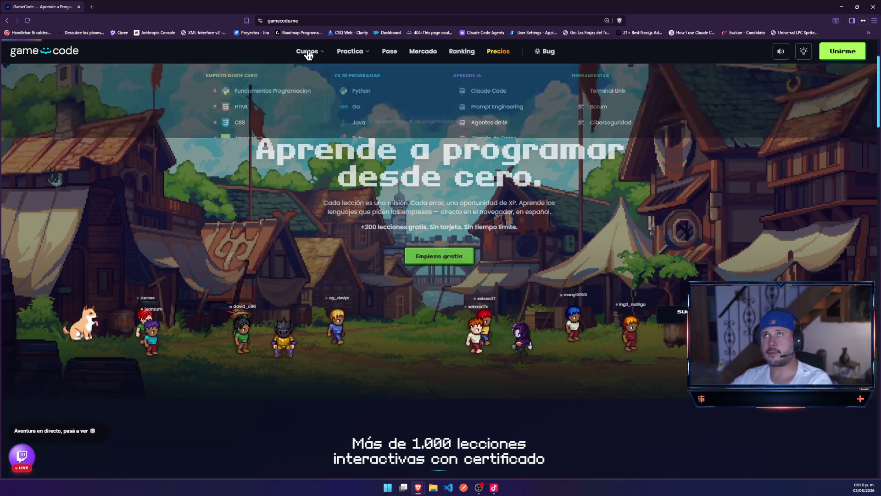
mouse_move(350, 53)
click(334, 107)
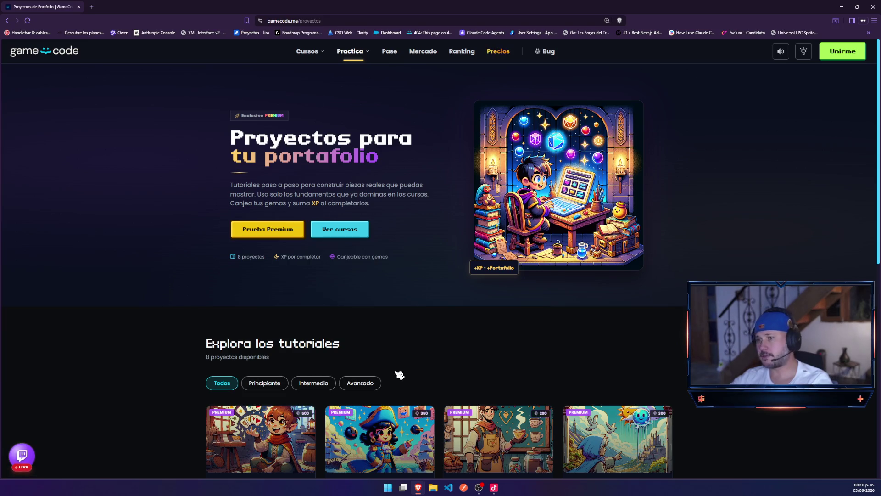
Step: Browse the Proyectos page, then reach the sign-in page through the Cursos and Practica menus
scroll(357, 402, down, 5)
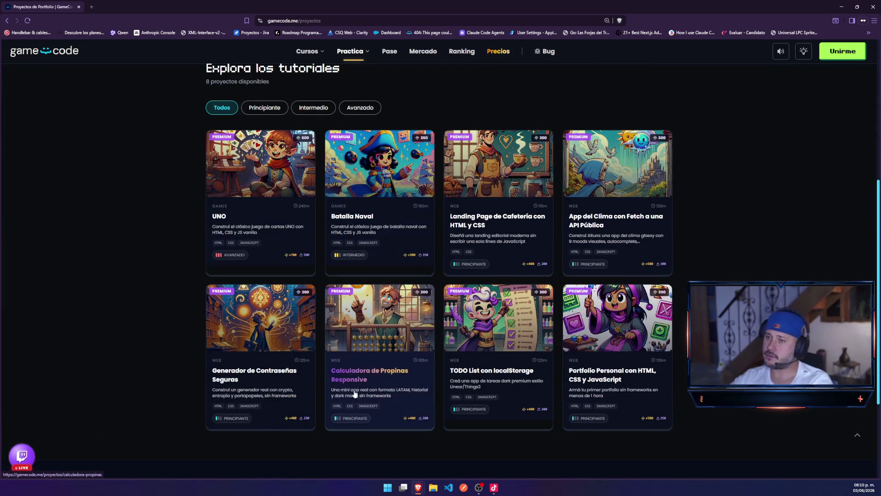
scroll(355, 394, up, 5)
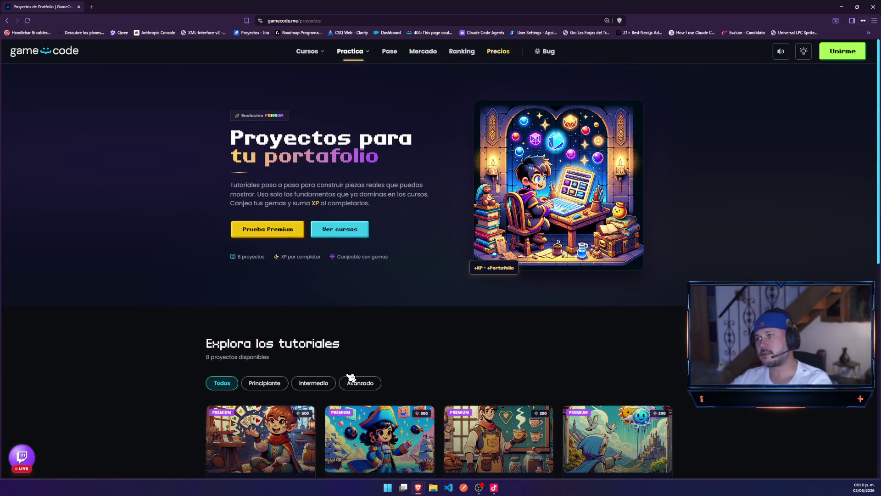
click(307, 52)
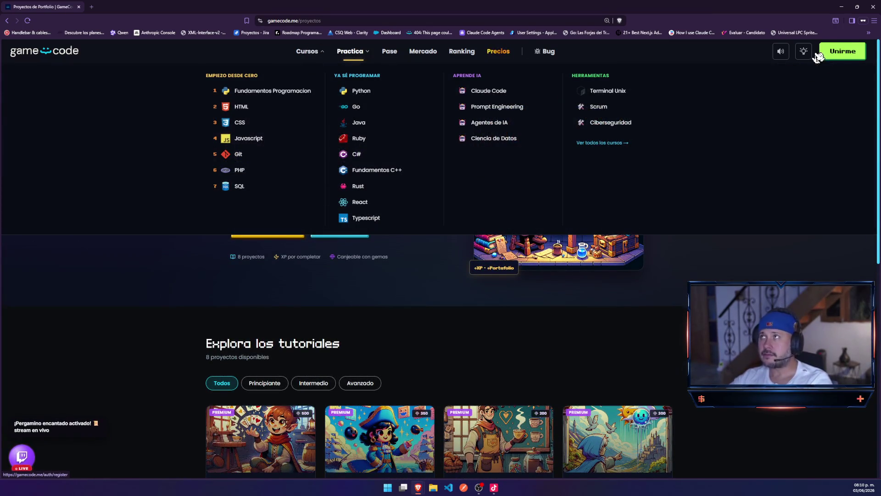
click(361, 51)
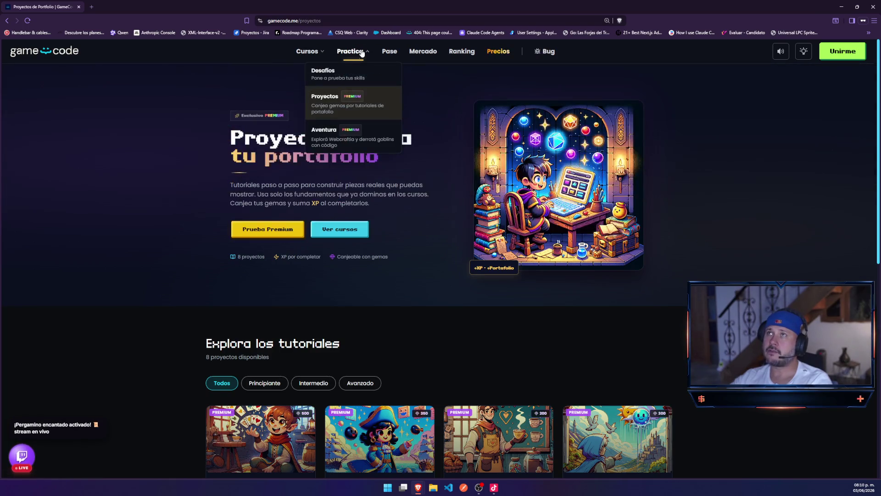
click(346, 146)
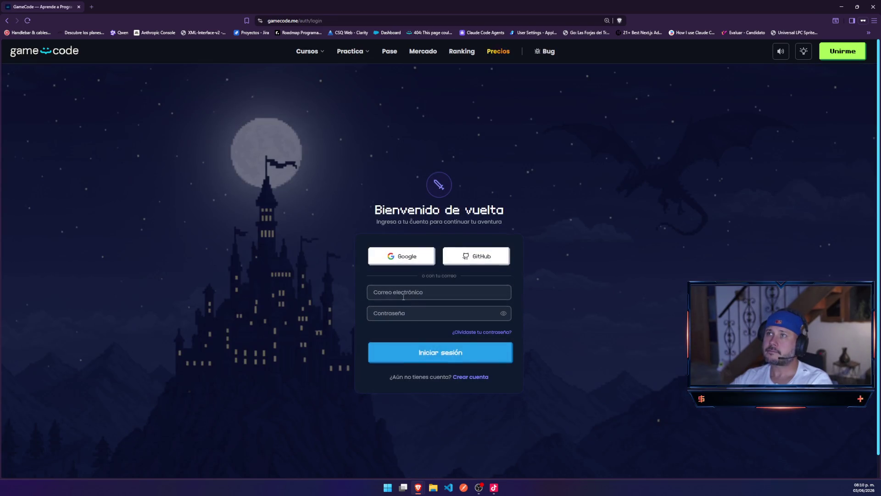
Step: Sign in using the saved account e-mail from autocomplete and the account password
click(403, 297)
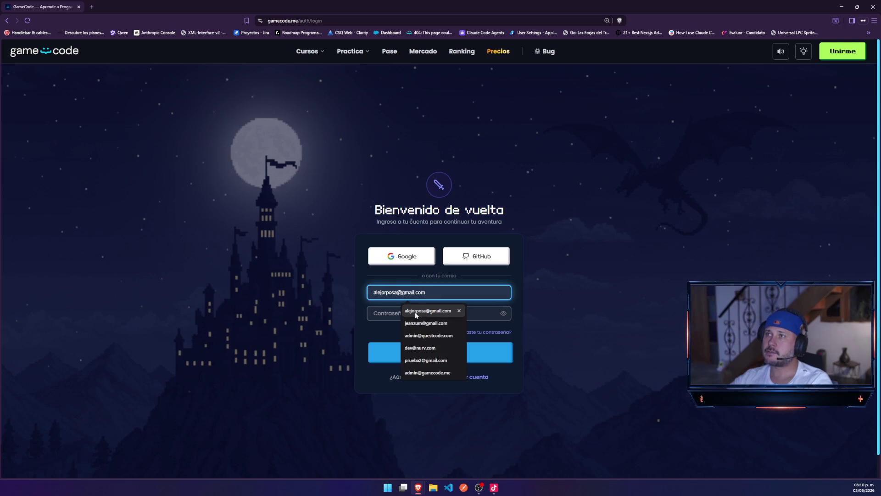
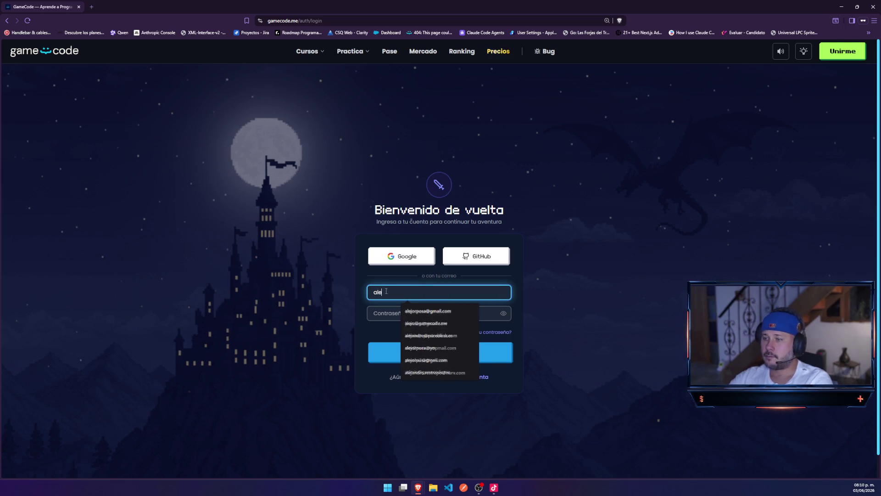
key(BackSpace)
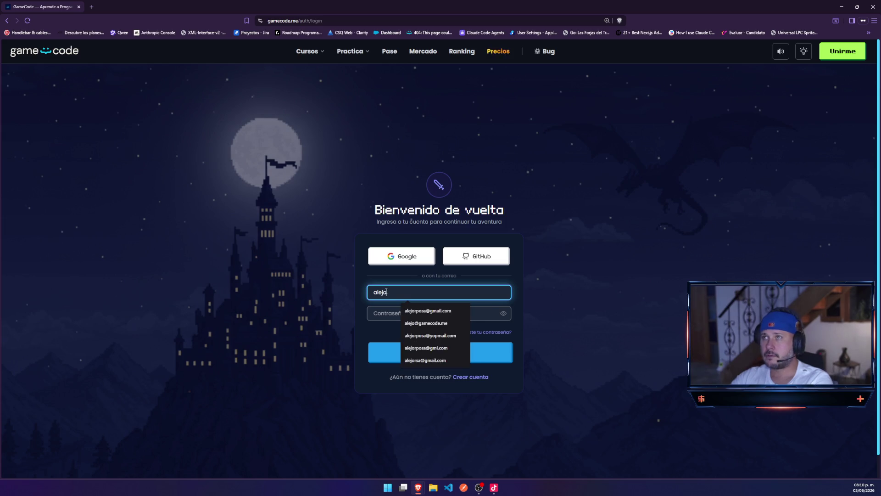
key(Down)
key(Down)
key(Tab)
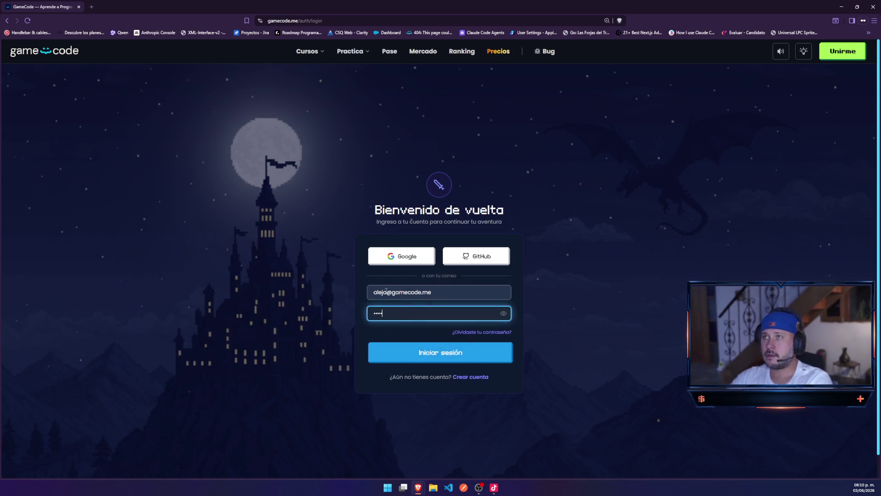
key(Return)
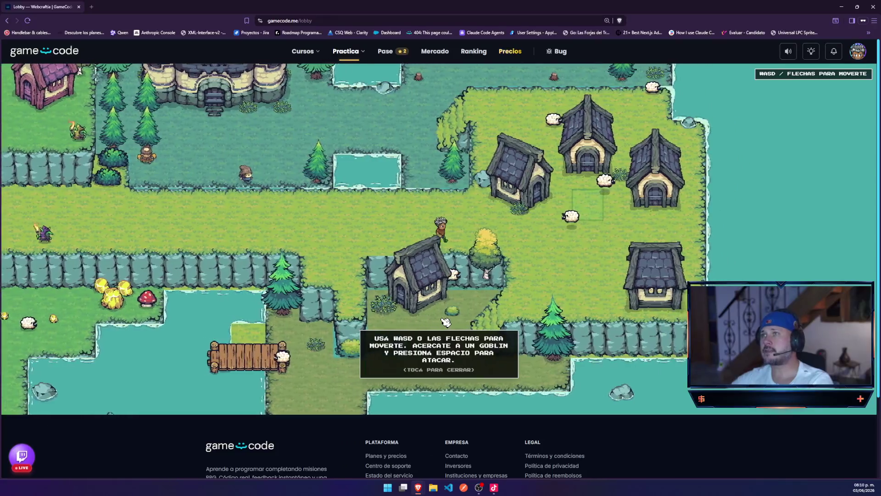
Step: Walk to El Mago Sabio and ask for options, then another career, getting DevOps Engineer
key(d)
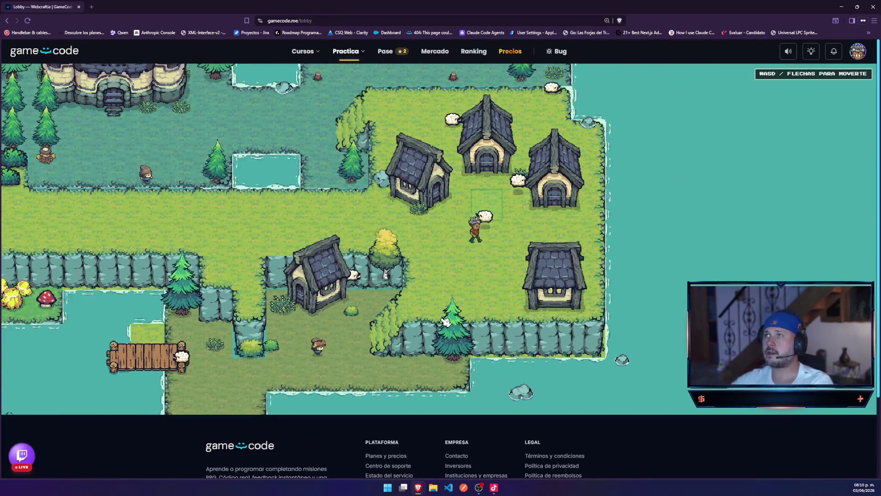
key(w)
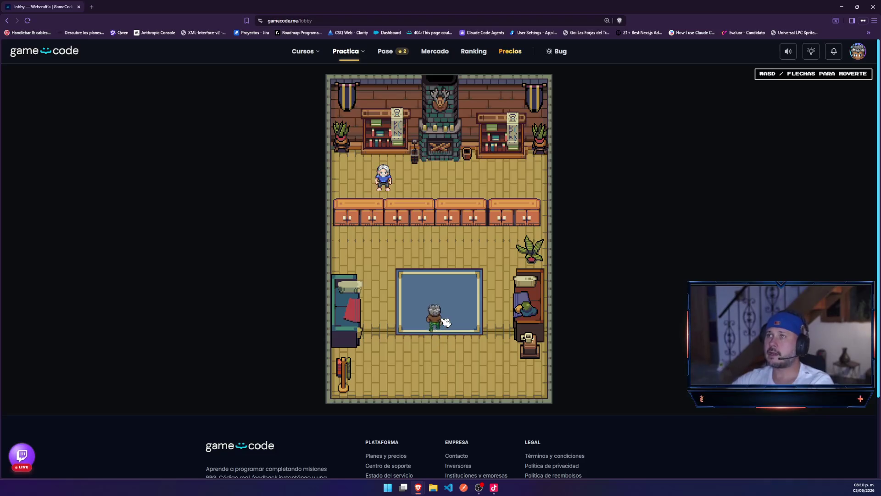
key(a)
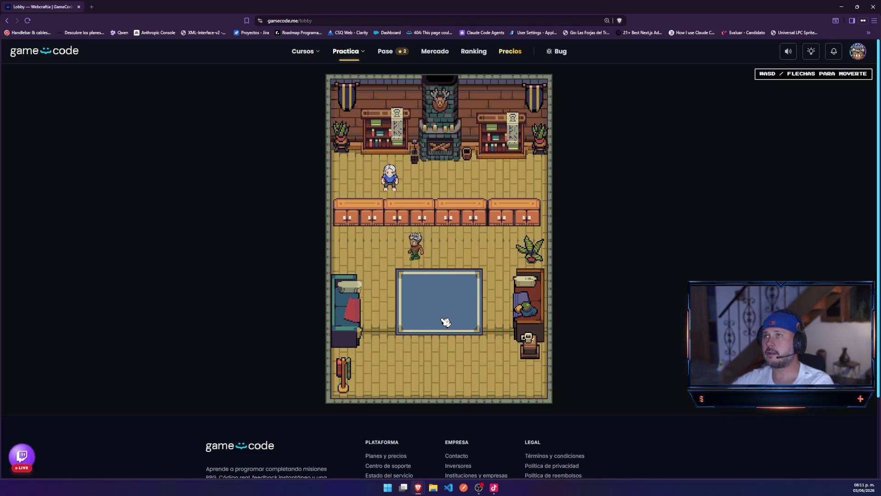
key(e)
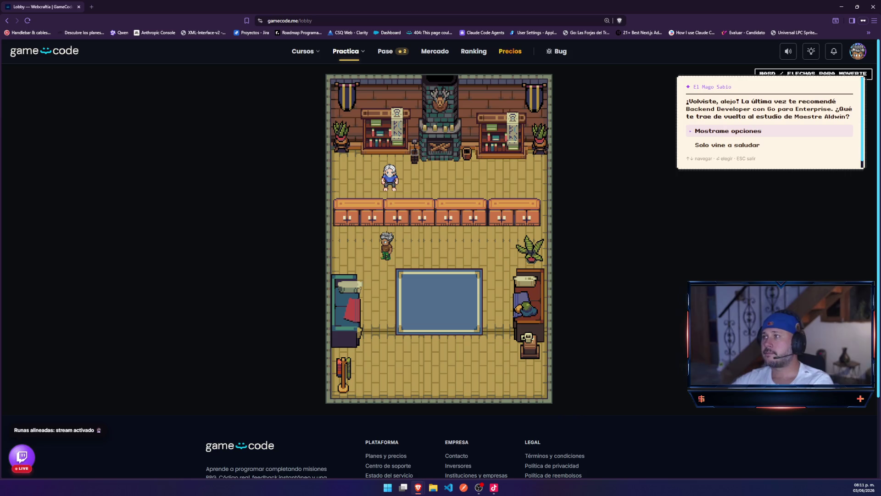
click(738, 131)
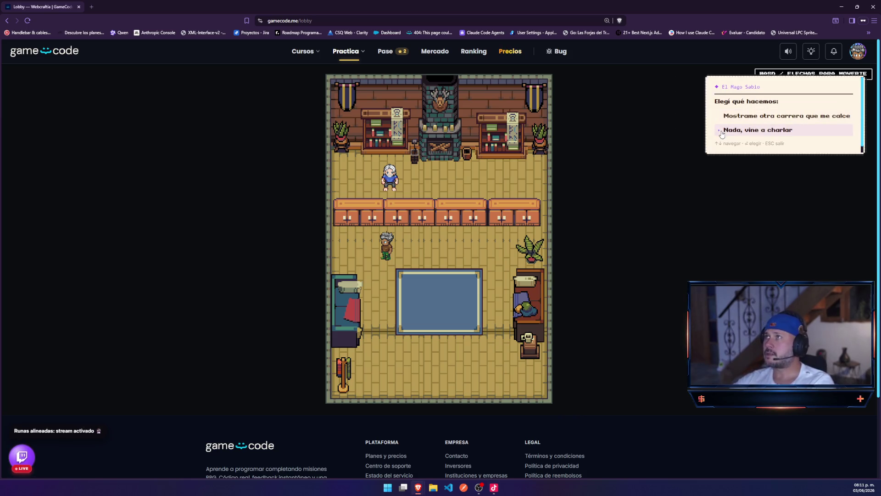
click(762, 117)
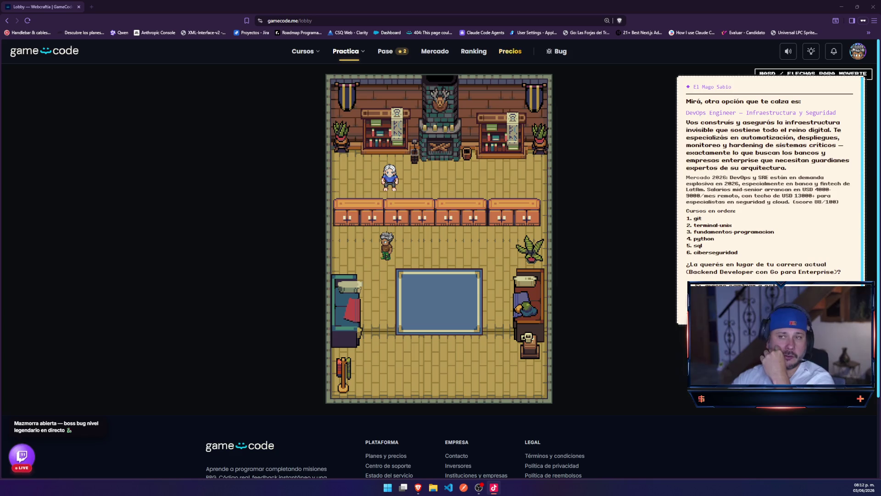
click(303, 51)
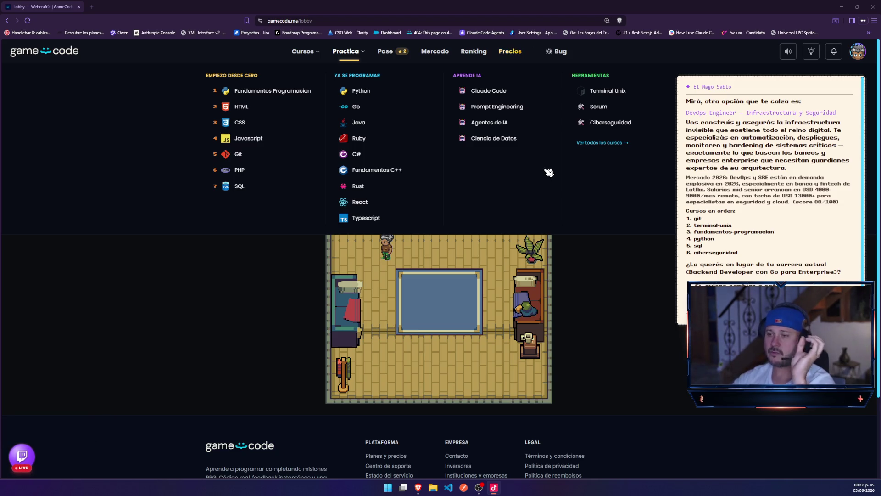
click(613, 421)
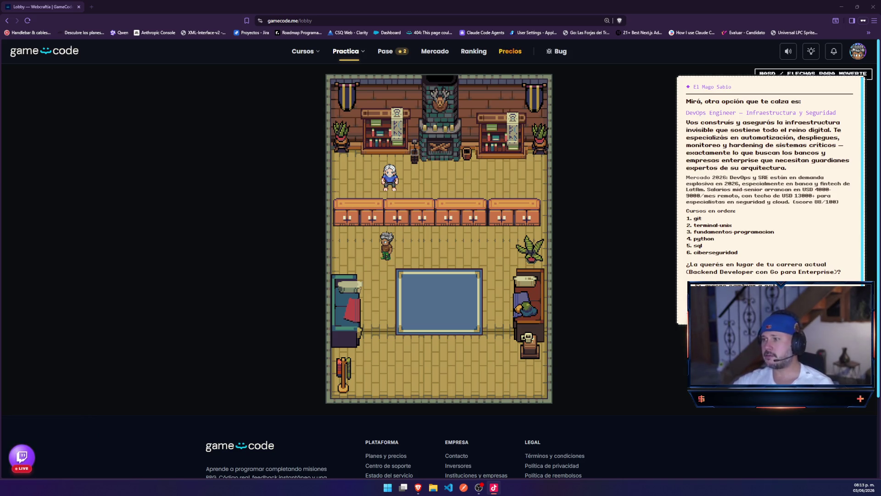
click(510, 52)
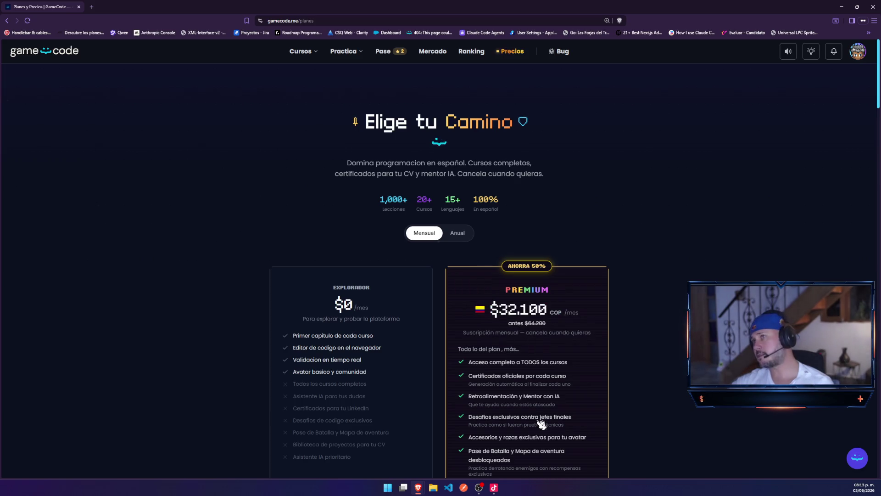
Step: Switch pricing to Anual and subscribe to Premium at $224.500 COP per year
scroll(527, 407, down, 4)
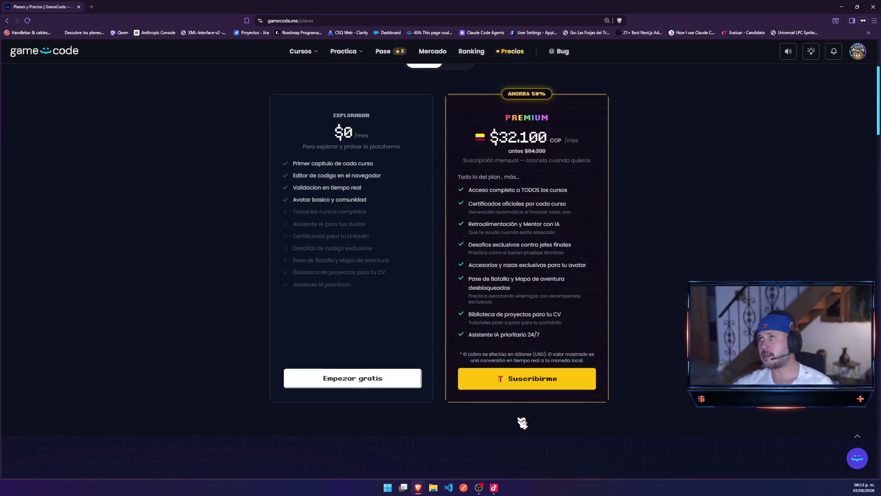
scroll(523, 421, up, 4)
click(457, 233)
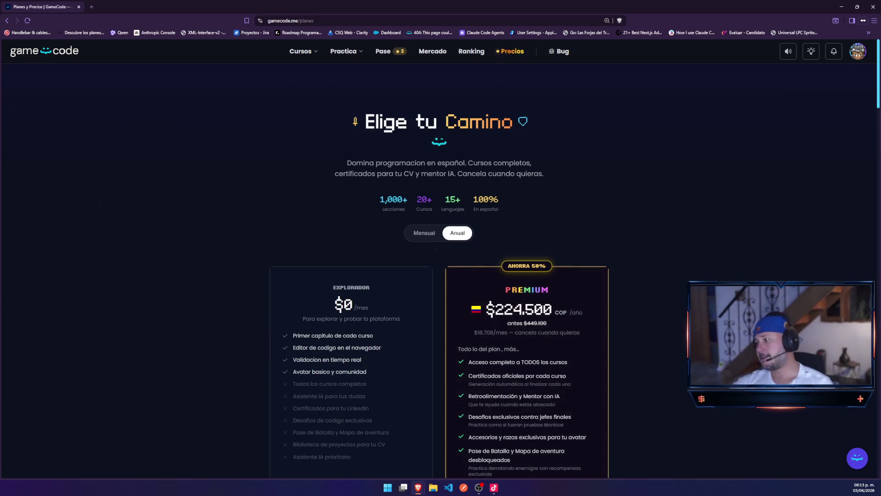
scroll(542, 434, down, 2)
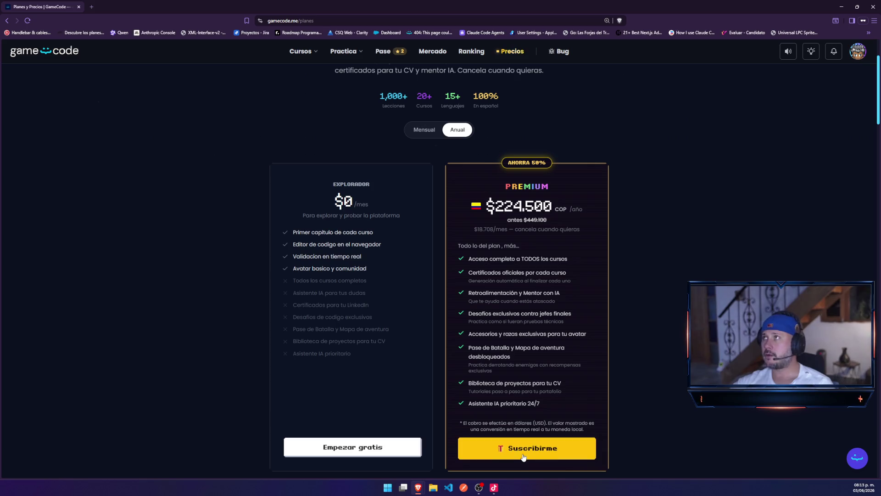
click(522, 452)
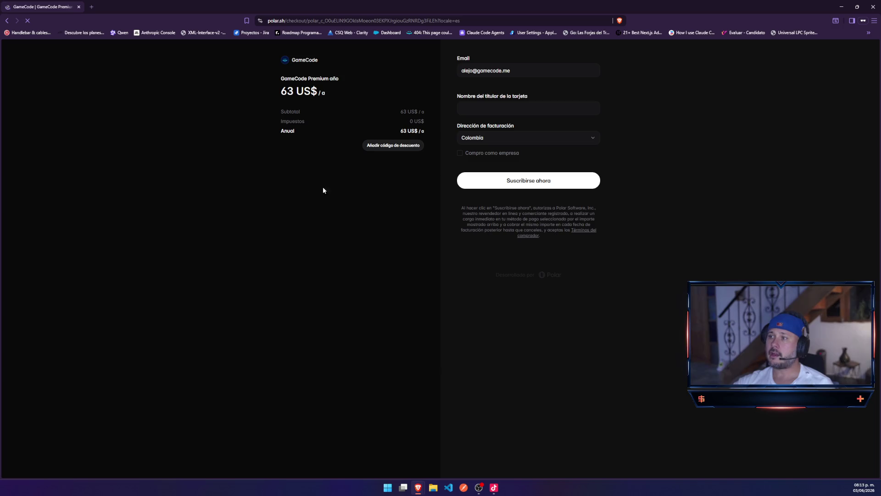
Step: Apply code STREAM30ARPO to cut annual Premium to 44,10 US$, then type '44USD TO COP' in a private tab
click(402, 146)
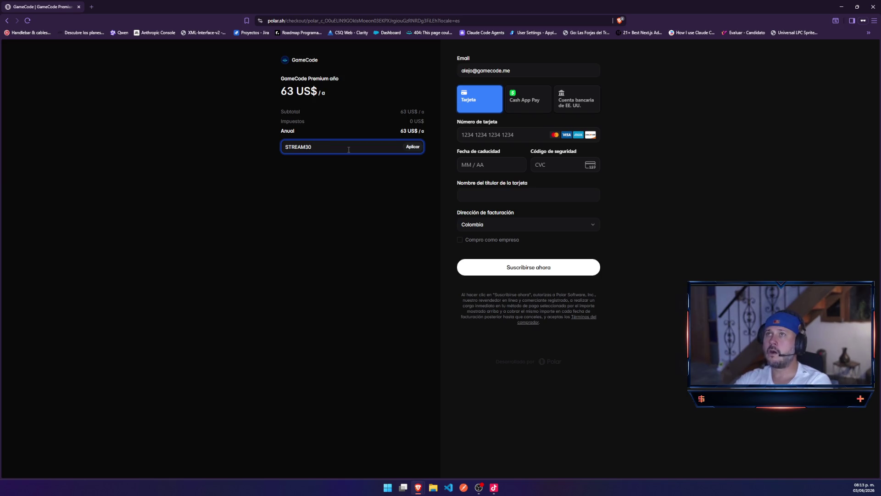
click(415, 150)
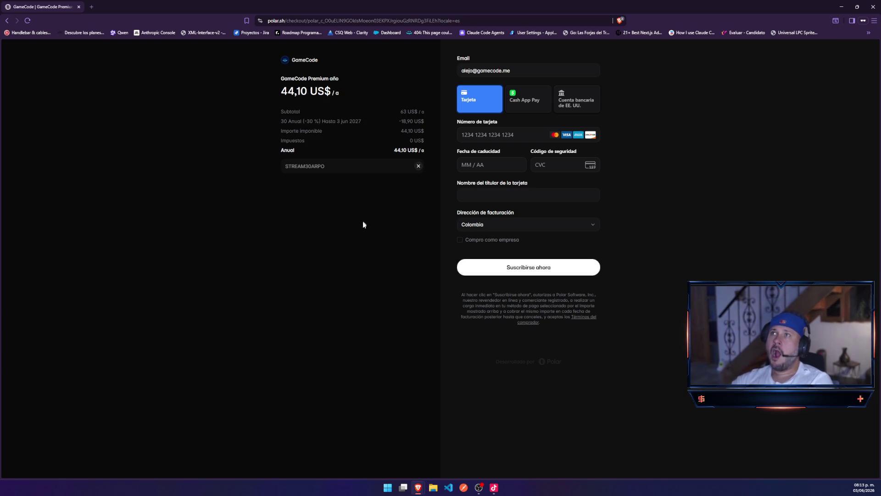
click(385, 262)
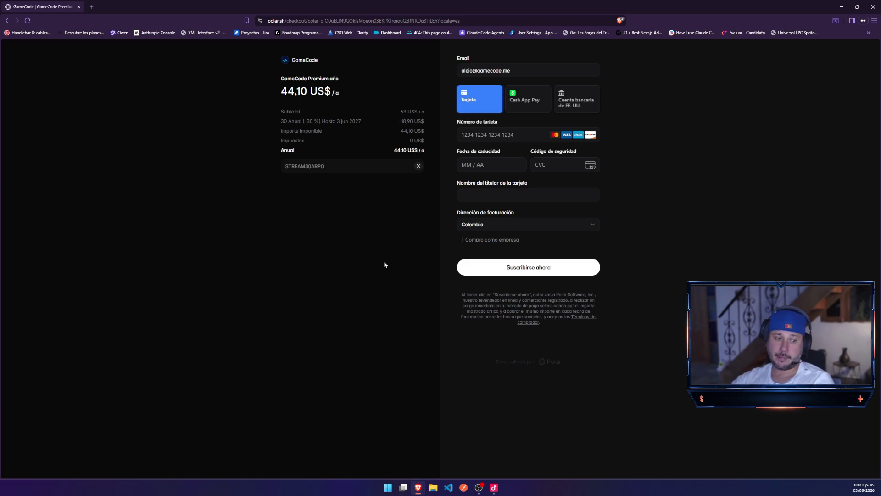
click(93, 8)
text(44USD+TO+)
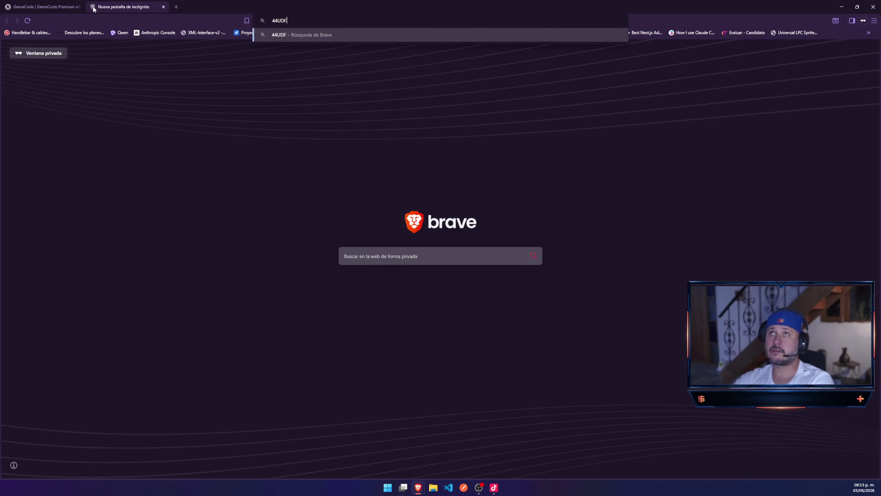
text(COP)
Step: Convert 44 USD to 157.479,00 Colombian pesos, highlight the result, and return to the GameCode tab
key(Return)
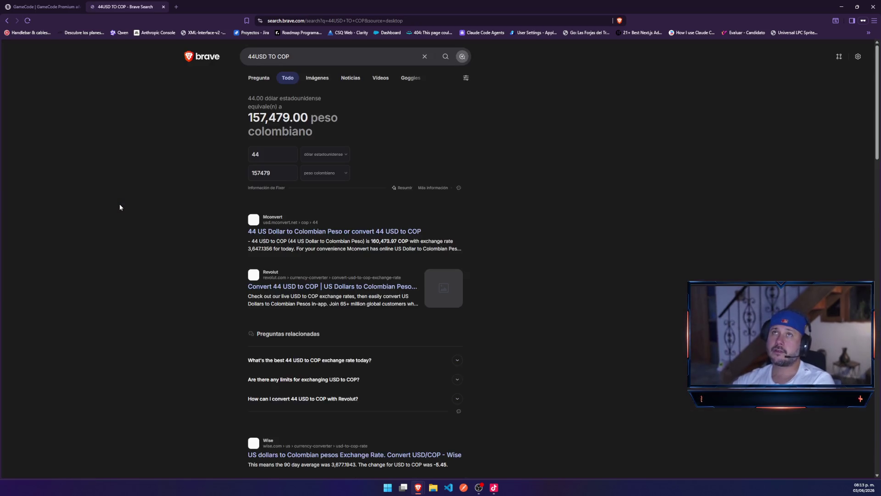
drag(248, 118, 313, 132)
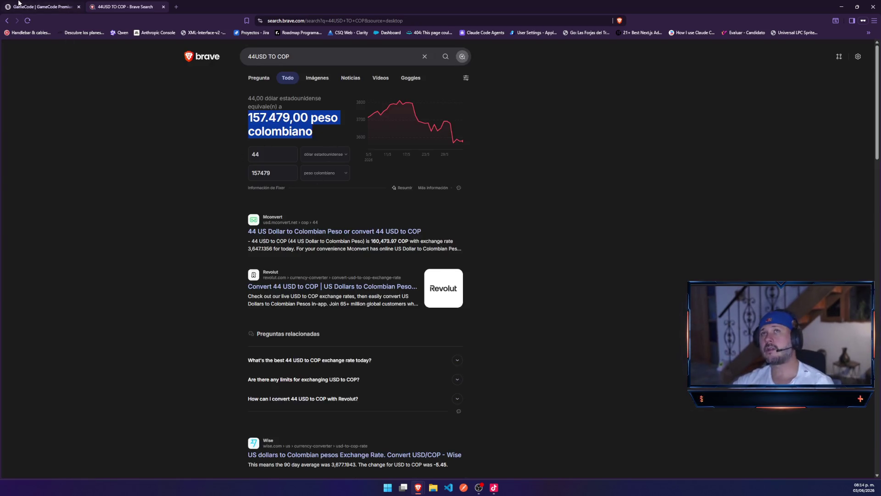
click(19, 5)
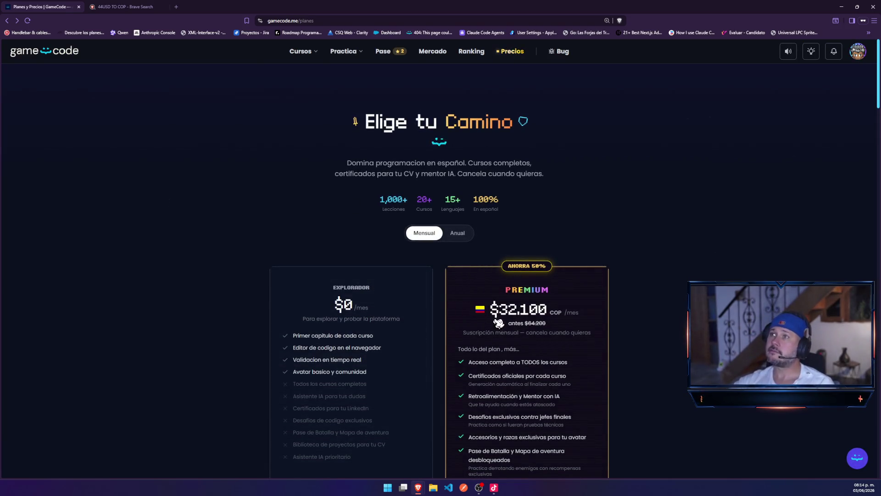
Step: Review the annual Explorador and Premium cards, with Premium at $224.500 COP per year
click(456, 236)
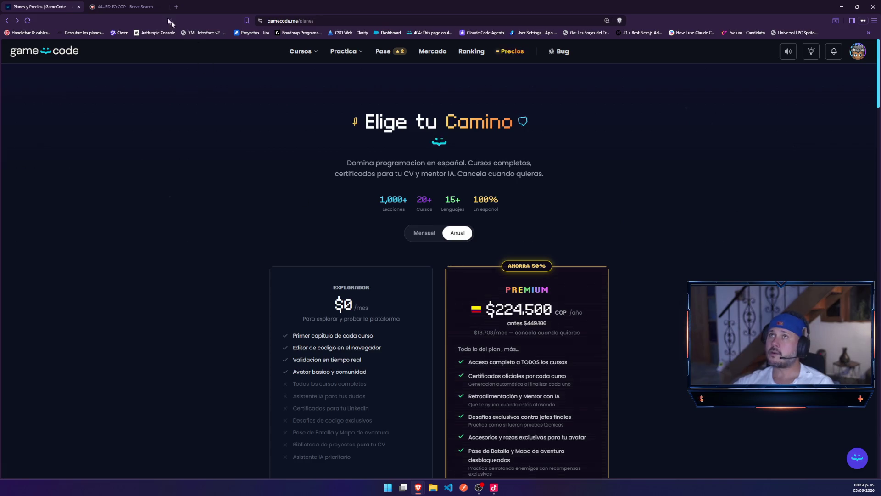
key(ctrl+Tab)
click(51, 4)
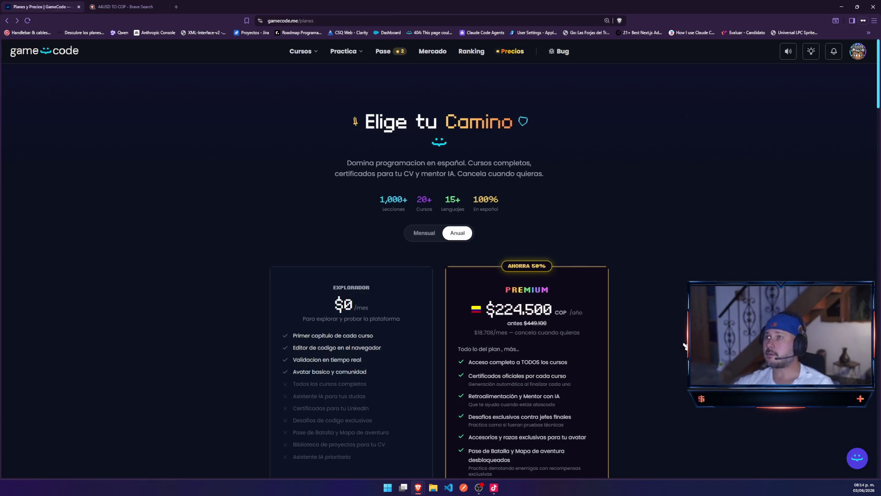
scroll(682, 344, down, 2)
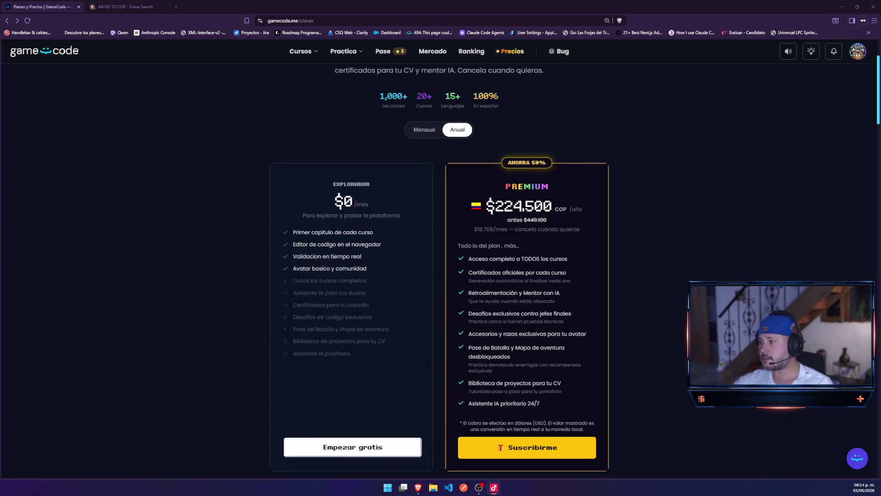
mouse_move(295, 54)
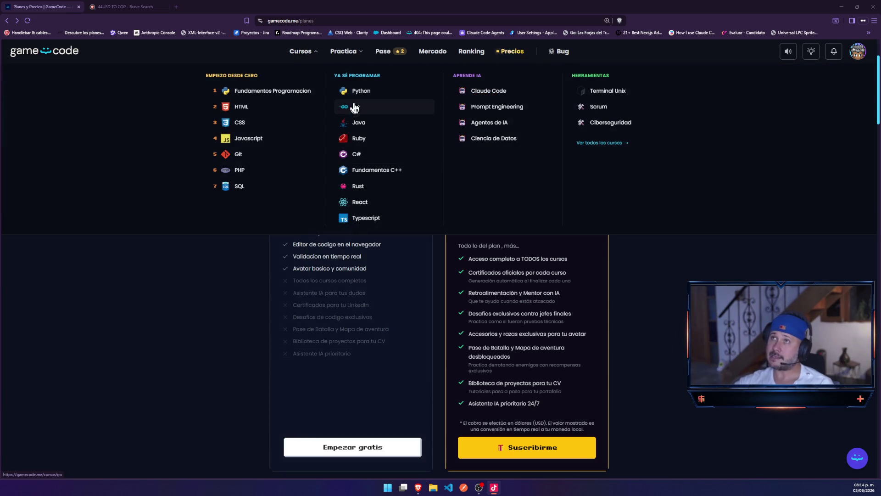
Step: Pick SQL from the Cursos menu, minimize the browser, and open the catalogue in the Ruby-lesson window
click(245, 190)
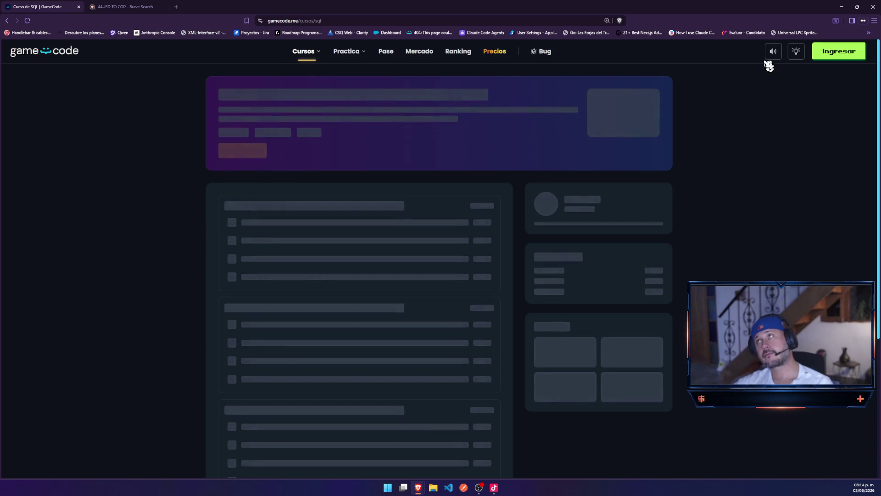
click(846, 7)
click(251, 55)
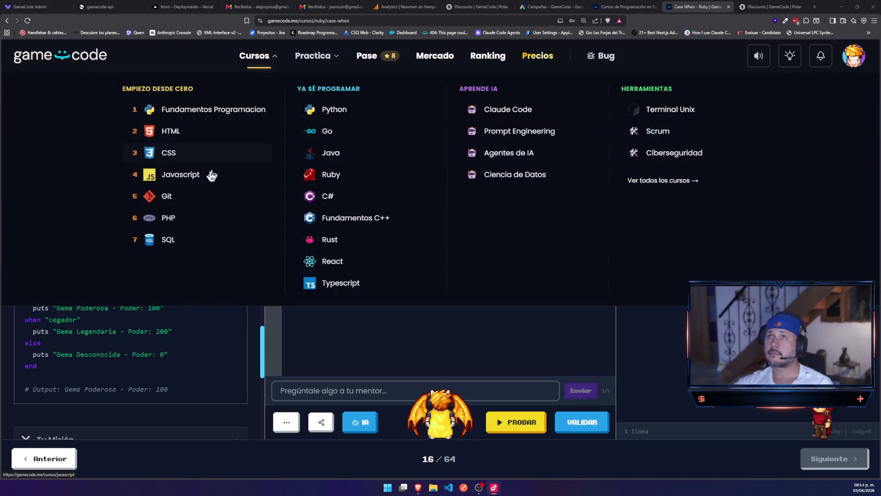
Step: Open the SQL course page from Cursos and scroll through its syllabus
click(165, 241)
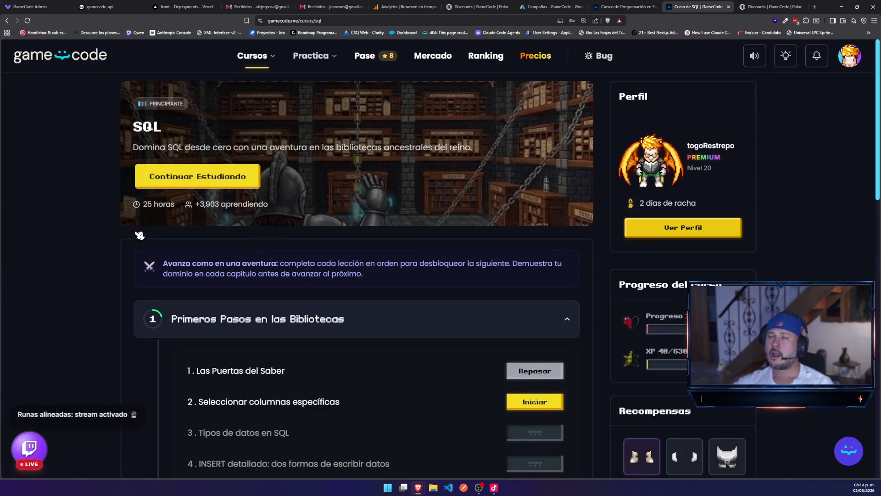
scroll(110, 328, down, 1)
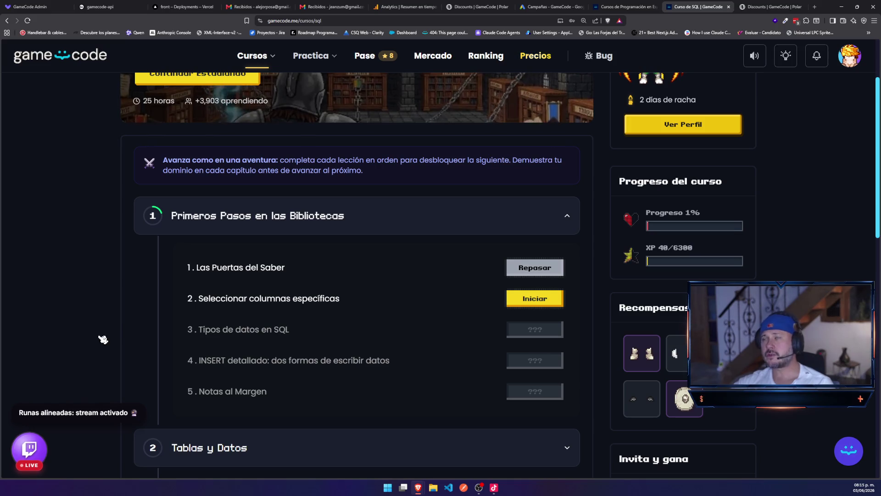
scroll(102, 338, up, 1)
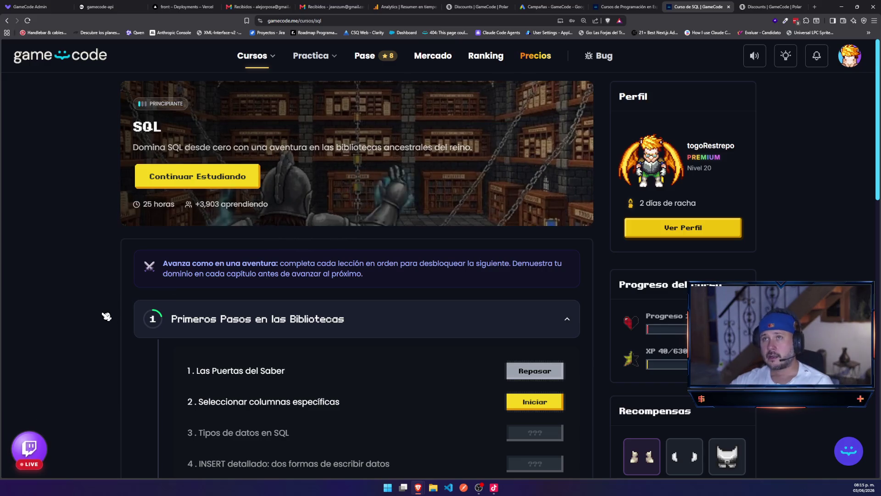
scroll(104, 320, down, 1)
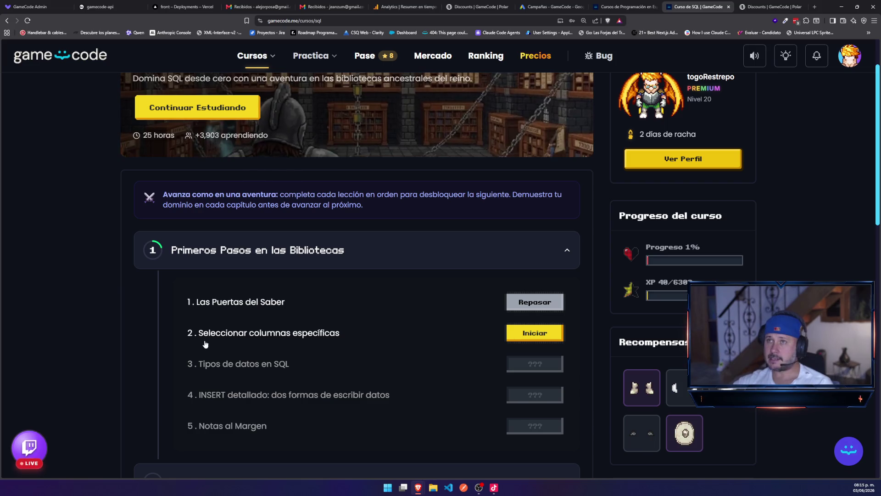
scroll(266, 406, down, 7)
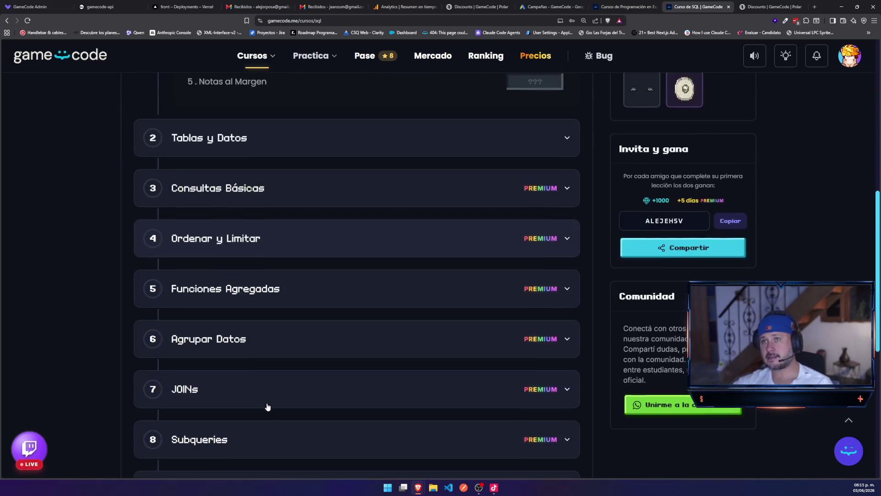
Step: Expand the Proyectos Finales lessons, then briefly expand and collapse the JOINs section
click(243, 367)
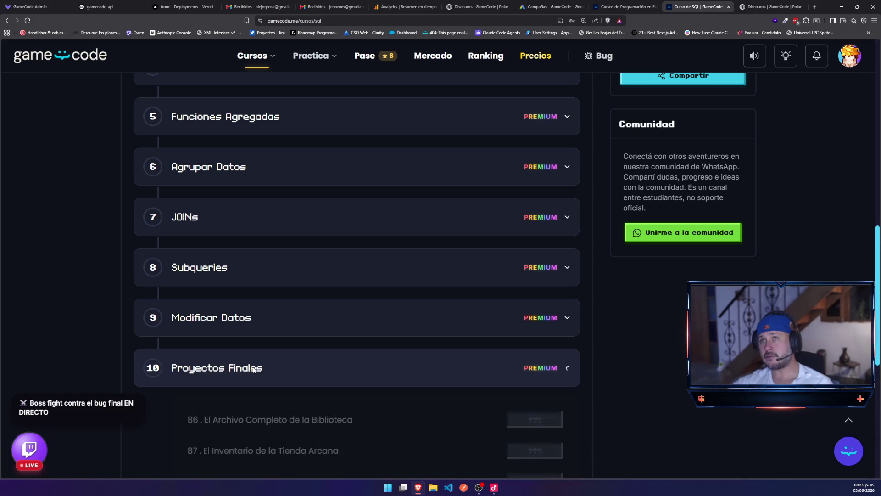
scroll(255, 366, down, 3)
scroll(265, 361, down, 3)
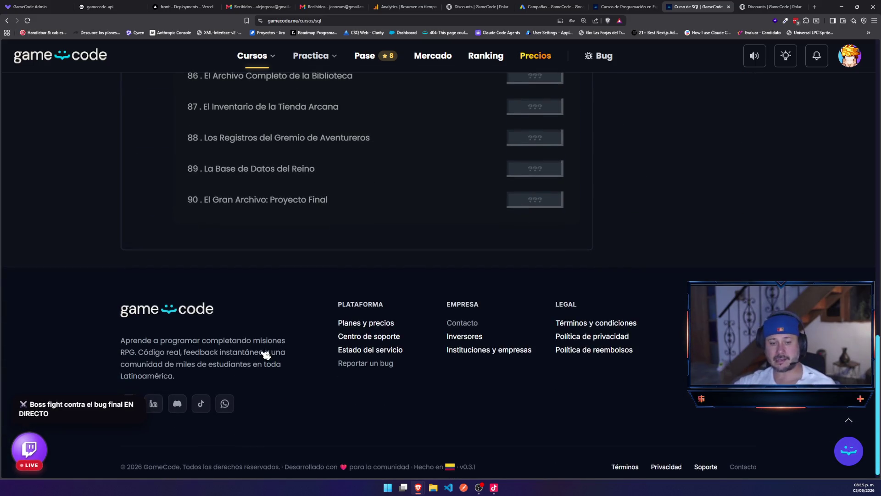
scroll(266, 356, up, 2)
scroll(266, 356, up, 4)
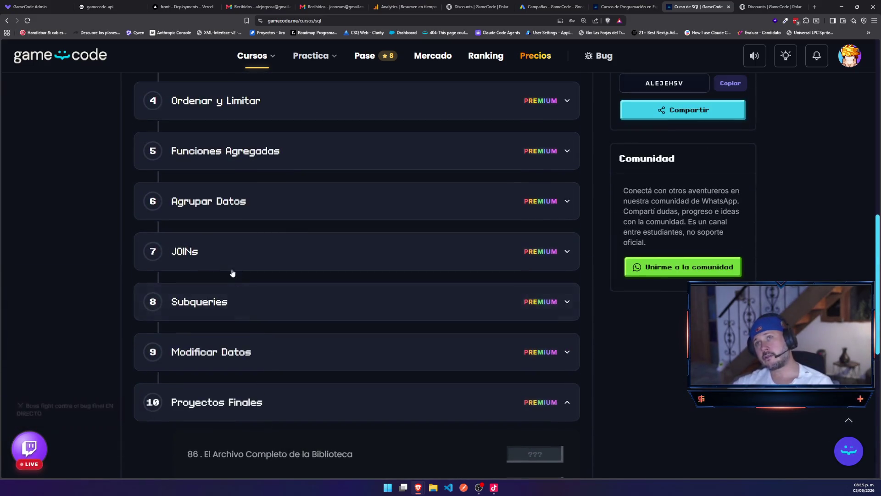
click(233, 269)
click(240, 265)
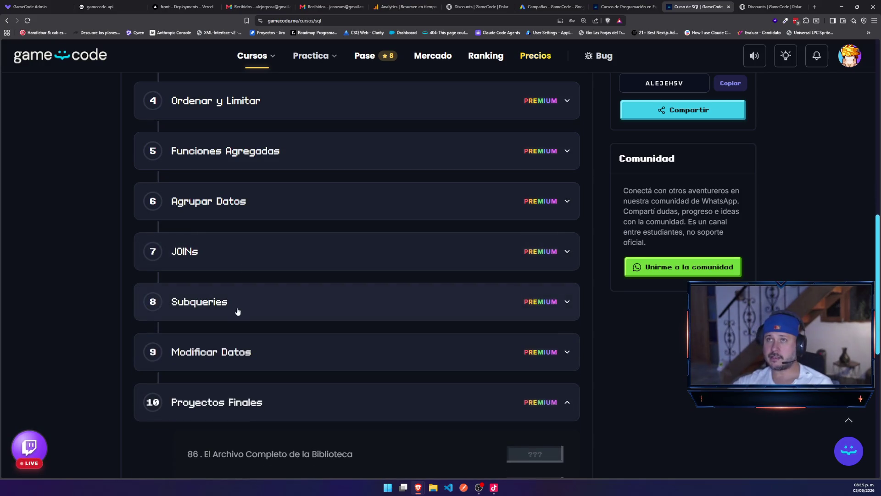
Step: Expand the Subqueries and Modificar Datos sections and scroll through their lessons
click(236, 307)
scroll(241, 321, down, 3)
scroll(245, 332, down, 5)
click(241, 323)
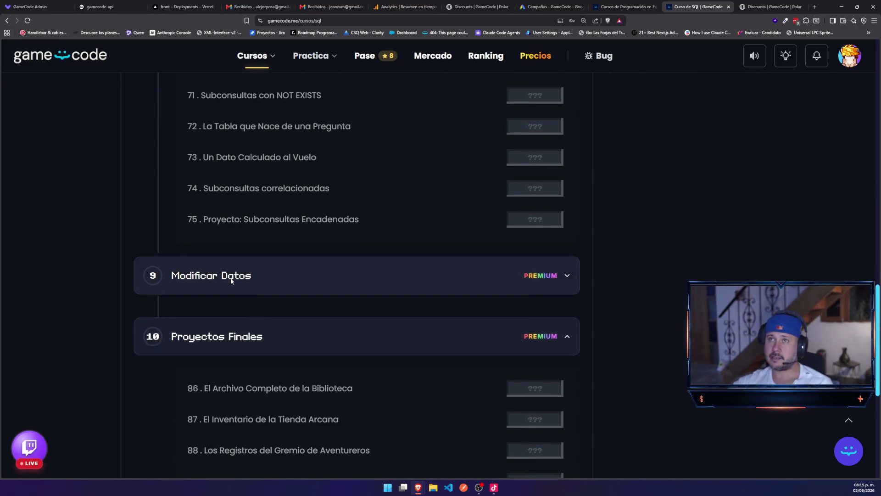
scroll(335, 383, down, 5)
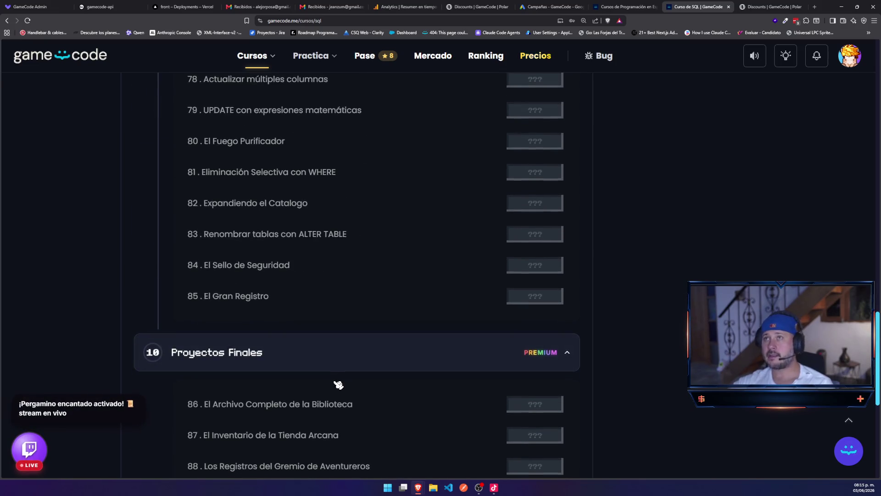
scroll(338, 387, down, 2)
scroll(338, 384, down, 1)
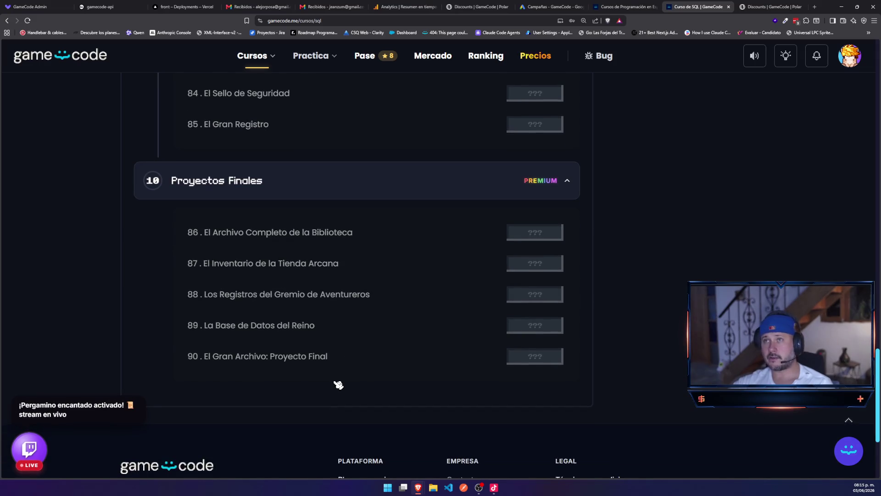
scroll(338, 385, up, 8)
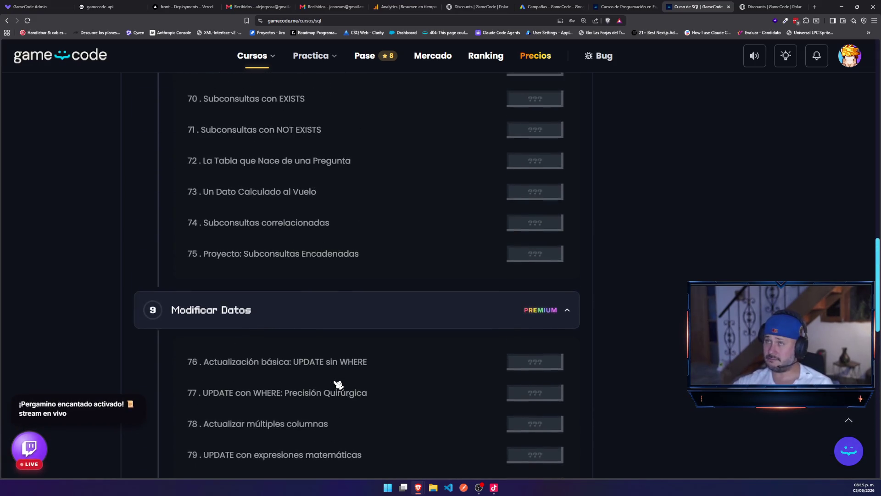
scroll(336, 383, down, 3)
scroll(336, 384, up, 5)
scroll(334, 380, up, 4)
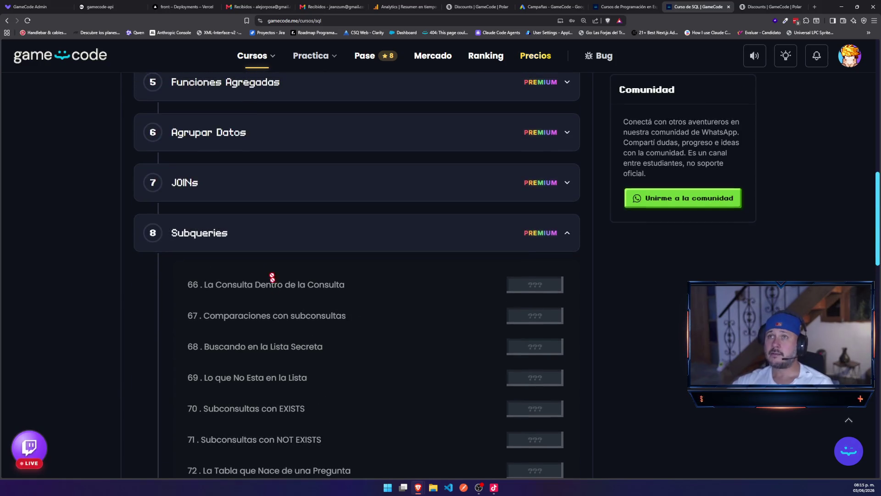
Step: Expand JOINs, Agrupar Datos, Funciones Agregadas, Ordenar y Limitar, Consultas Básicas and Tablas y Datos
click(252, 197)
click(262, 139)
scroll(232, 298, up, 4)
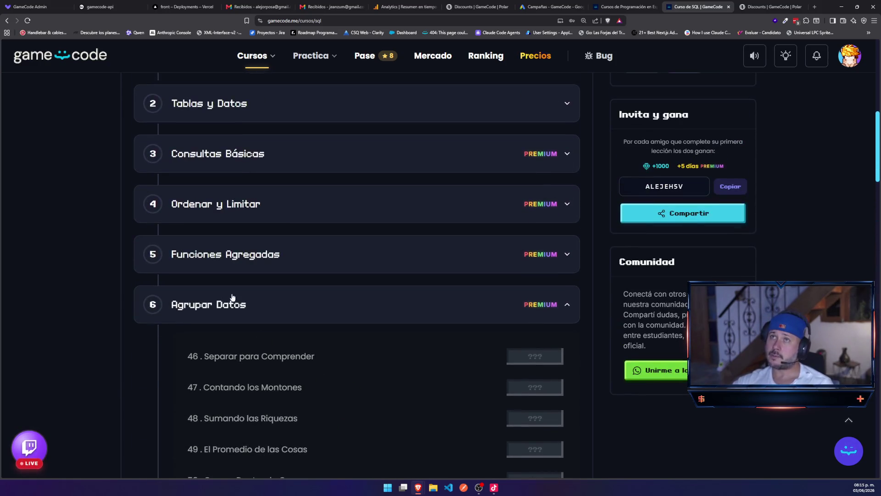
click(228, 254)
click(268, 220)
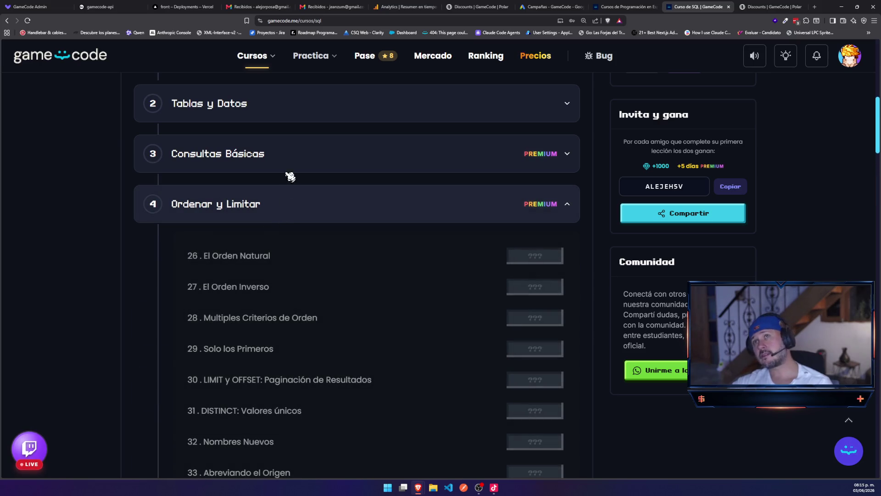
click(289, 169)
scroll(293, 276, up, 4)
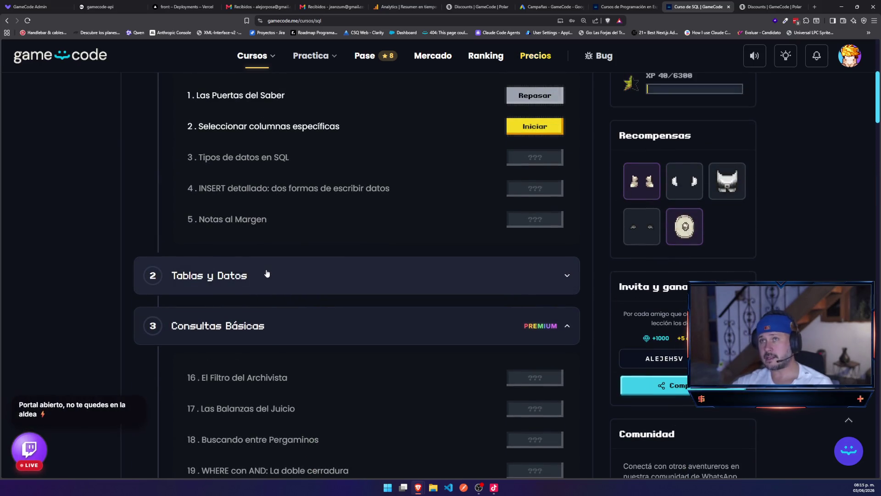
click(267, 274)
scroll(276, 321, up, 4)
scroll(301, 335, down, 4)
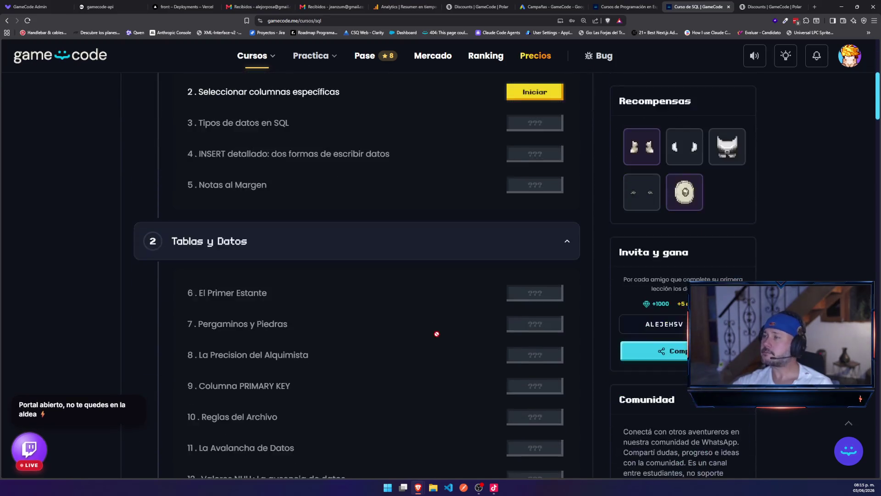
scroll(437, 334, down, 15)
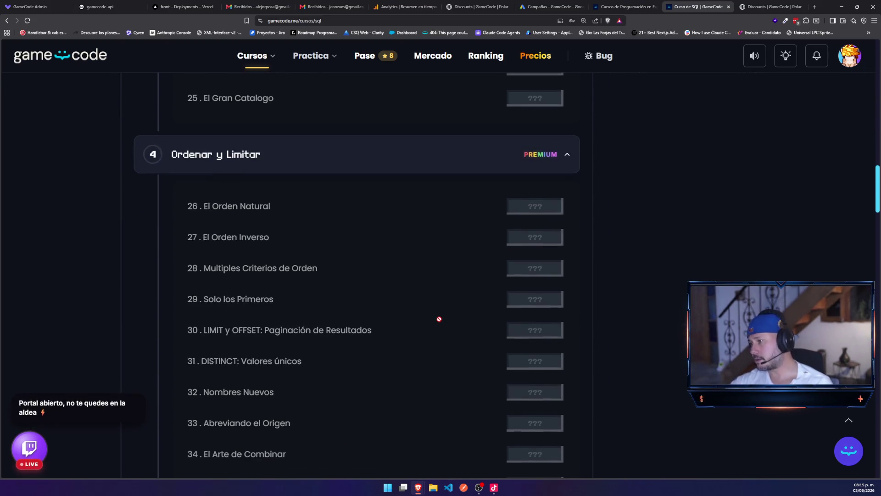
scroll(438, 319, down, 4)
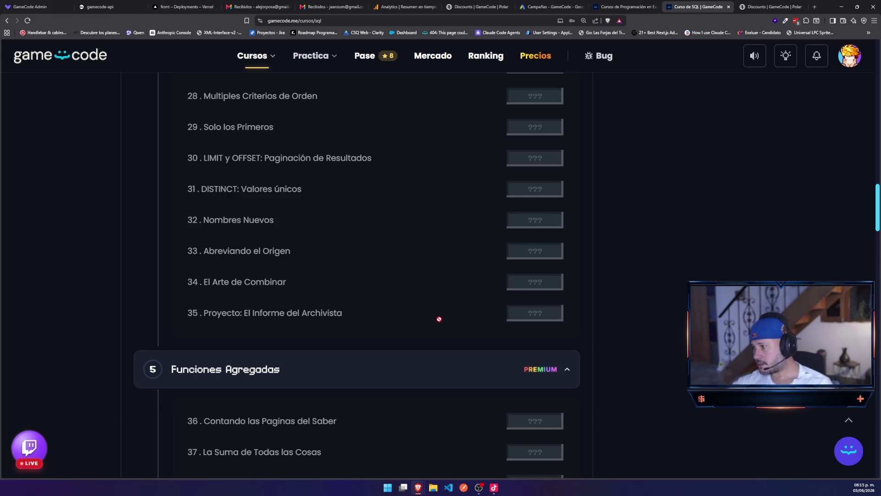
scroll(350, 294, up, 5)
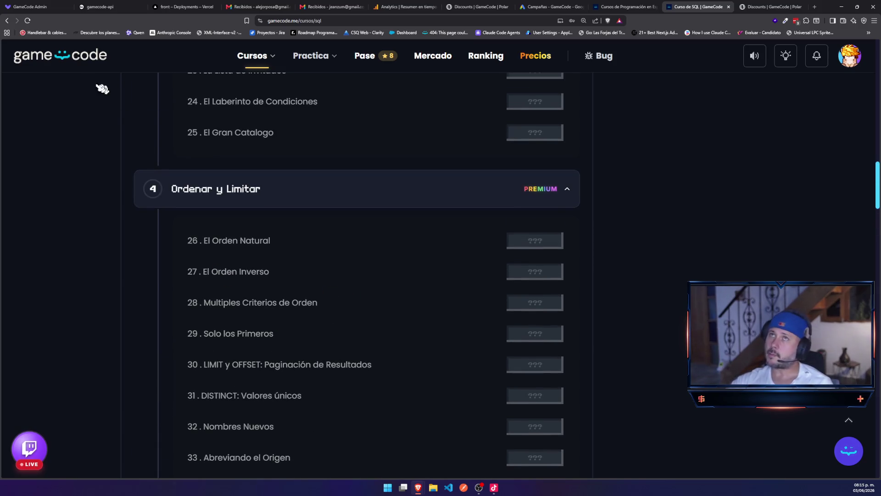
Step: Return to the GameCode home page and set the page zoom back to 100%
click(71, 63)
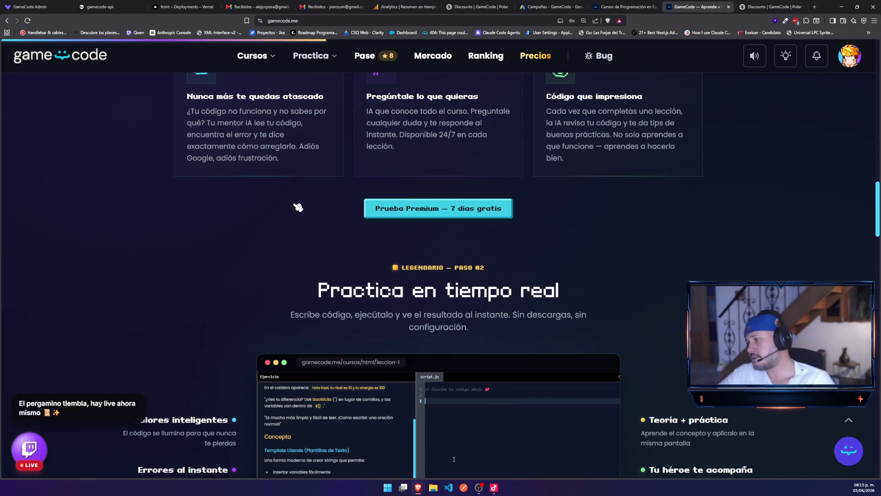
scroll(299, 259, up, 12)
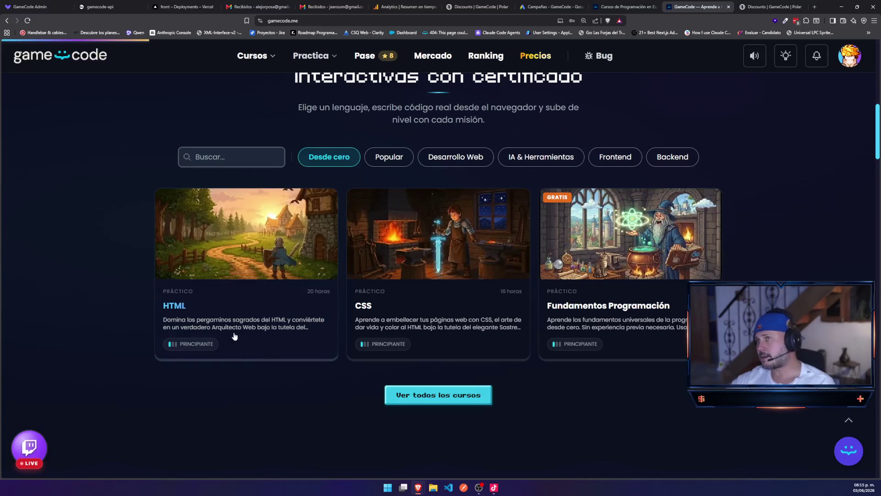
scroll(229, 335, up, 5)
scroll(227, 334, up, 5)
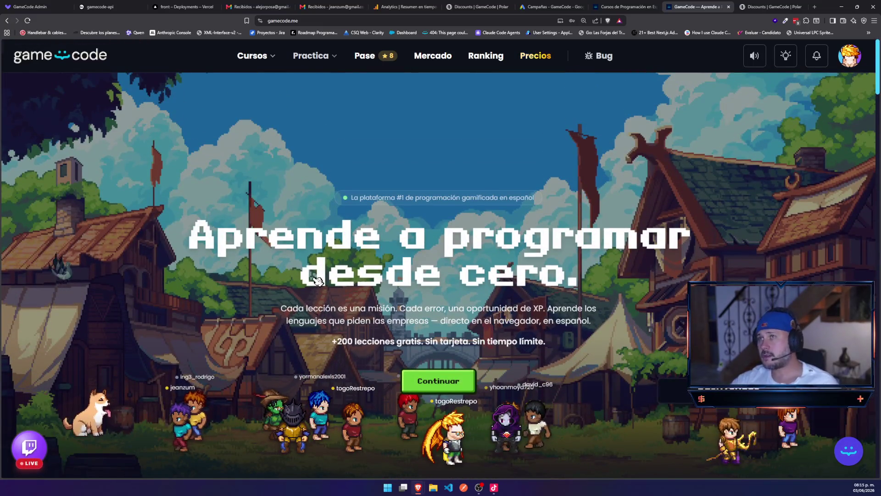
key(ctrl+minus)
key(ctrl+minus)
key(ctrl+minus)
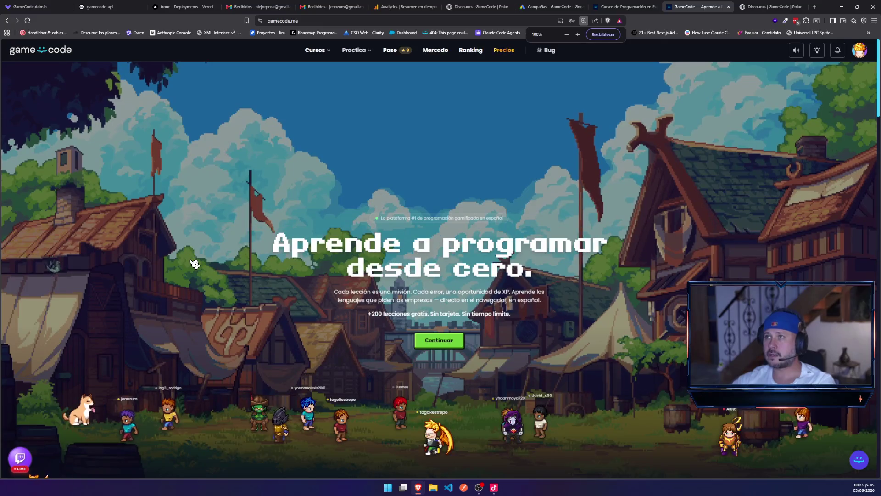
key(ctrl+plus)
key(ctrl+minus)
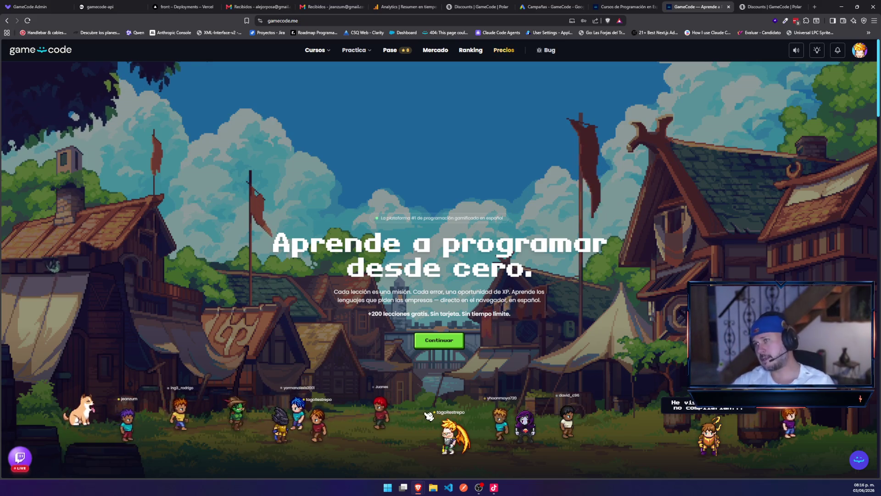
Step: Scroll down to the footer and open the Política de Reembolsos page
scroll(377, 374, down, 1)
scroll(376, 374, up, 1)
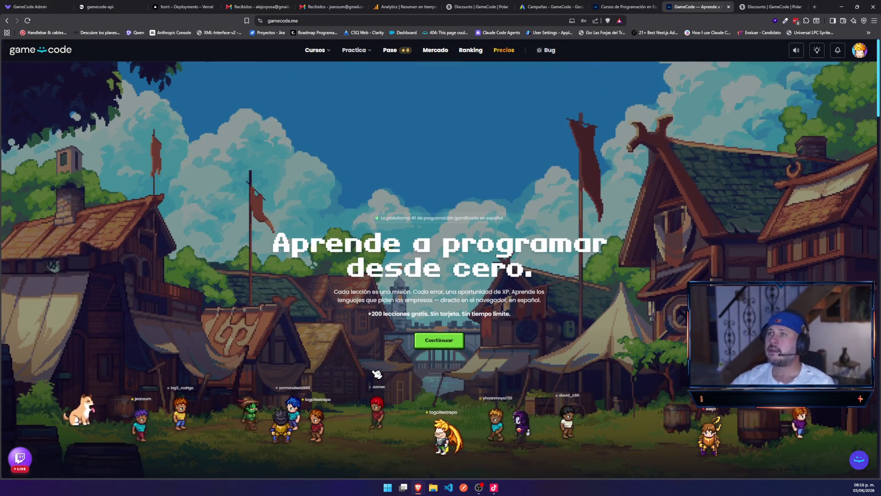
scroll(257, 346, down, 3)
scroll(860, 151, down, 5)
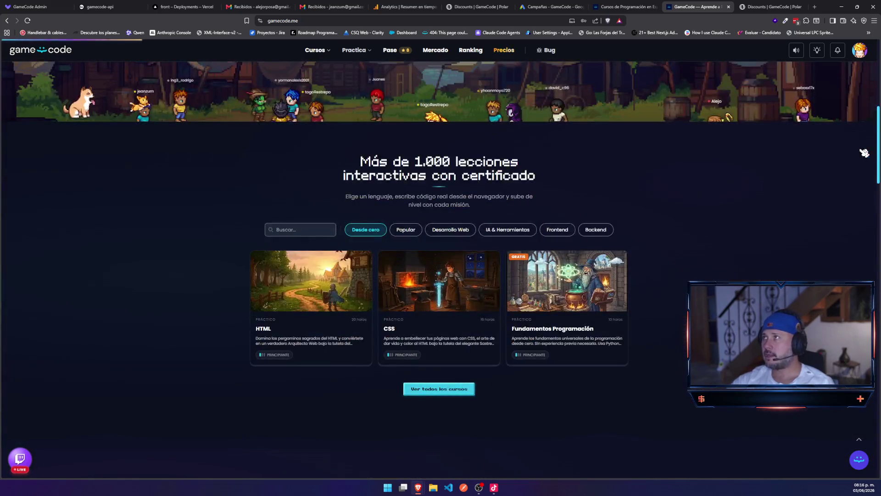
drag(878, 155, 878, 197)
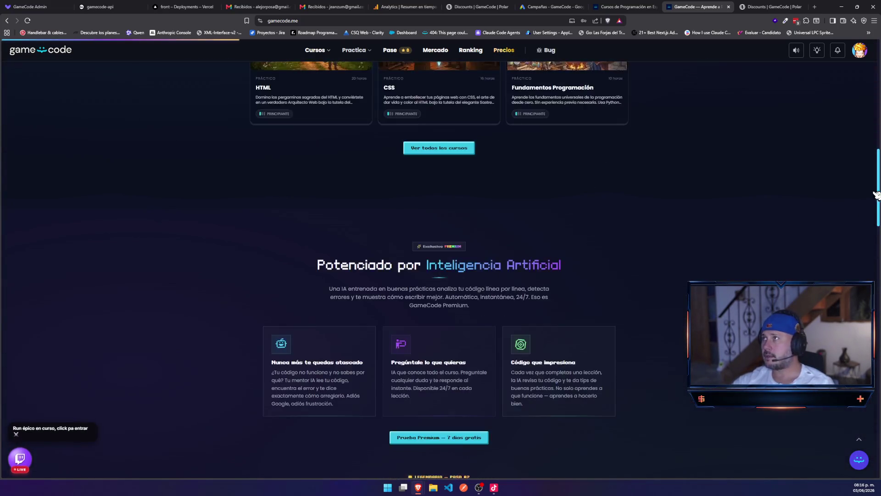
scroll(596, 321, down, 10)
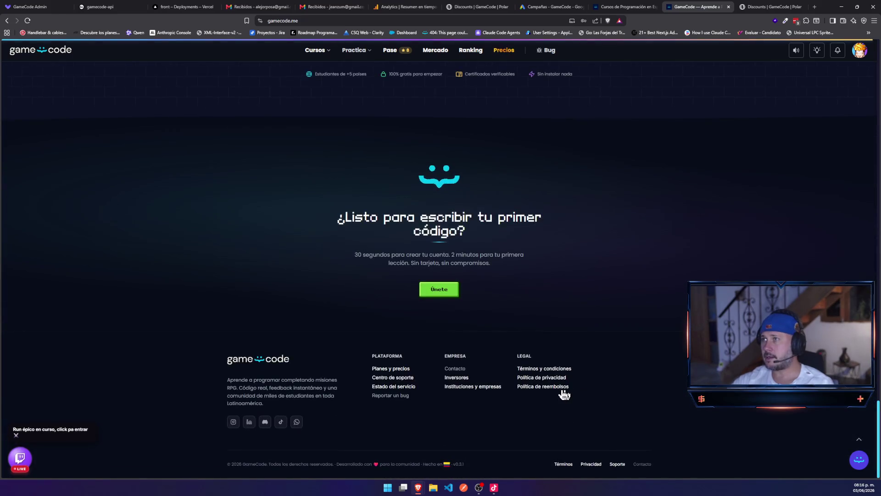
click(549, 389)
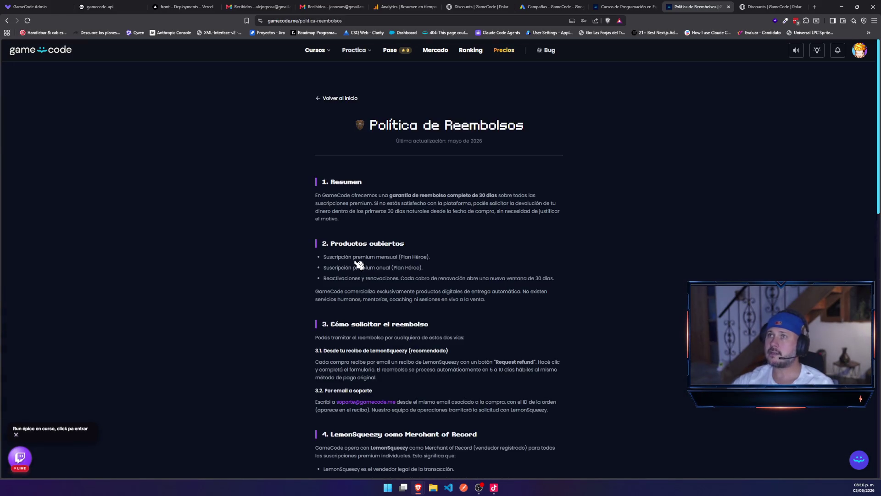
Step: Read through the refund policy from '2. Productos cubiertos' onward, then return to the home page
drag(328, 246, 489, 240)
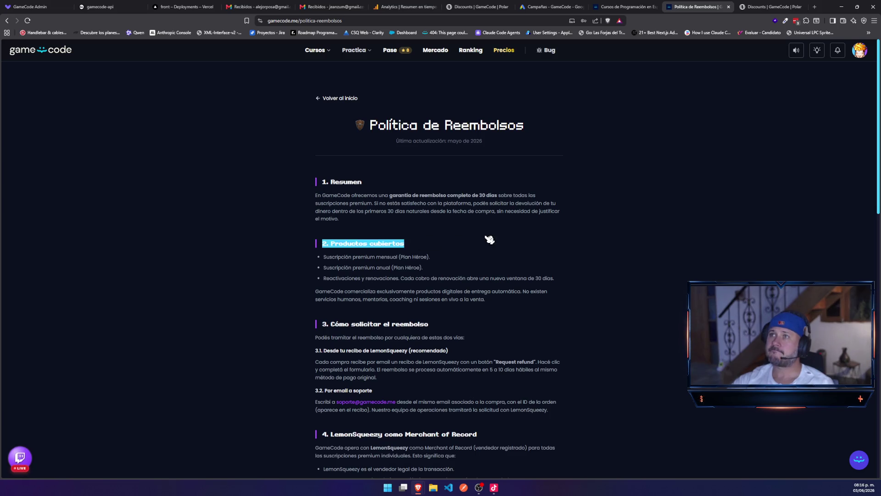
click(479, 262)
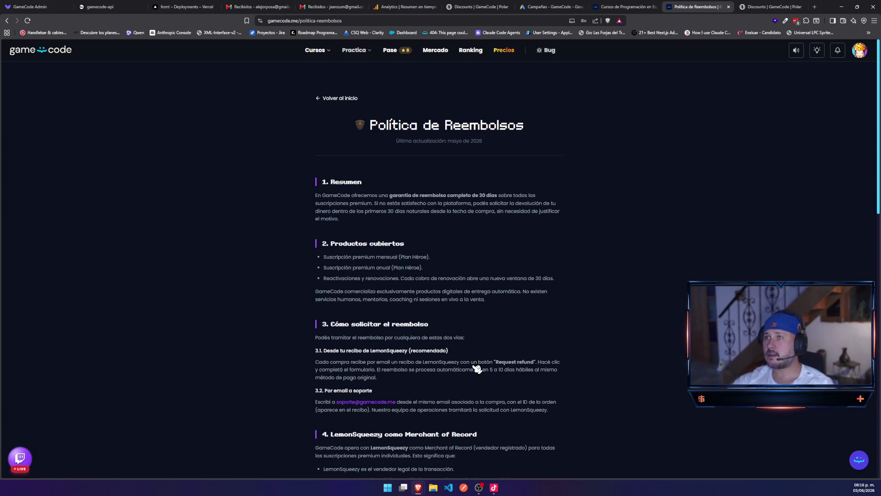
scroll(477, 369, down, 2)
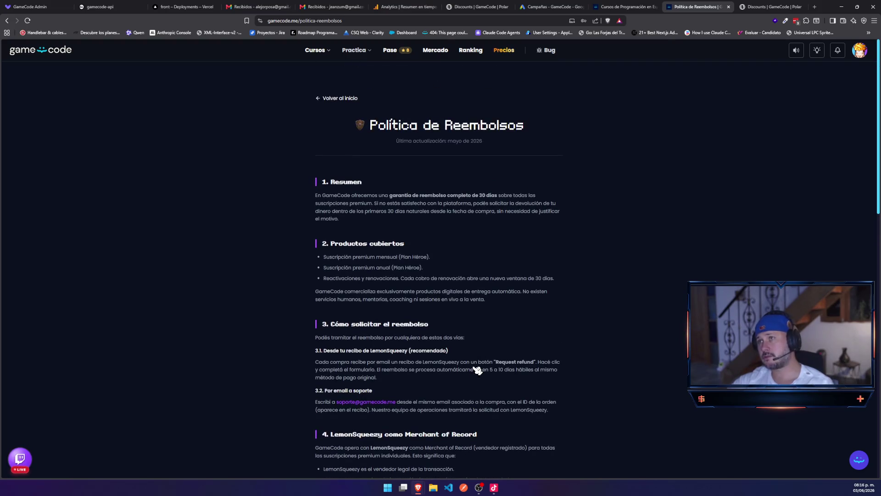
scroll(477, 370, down, 10)
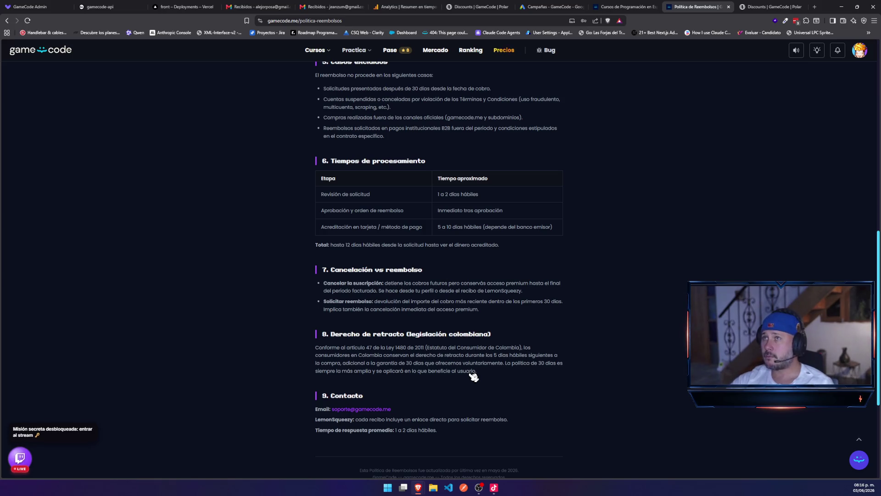
scroll(473, 376, up, 5)
scroll(474, 376, up, 5)
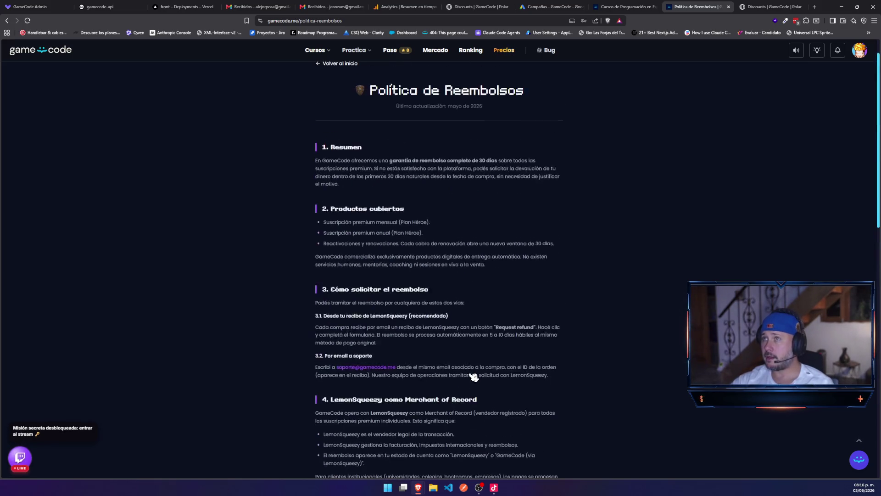
scroll(474, 376, up, 1)
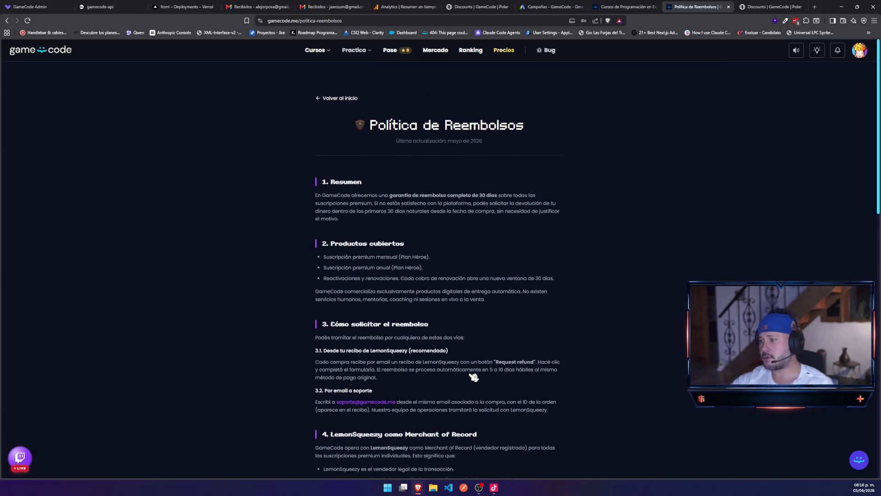
click(45, 56)
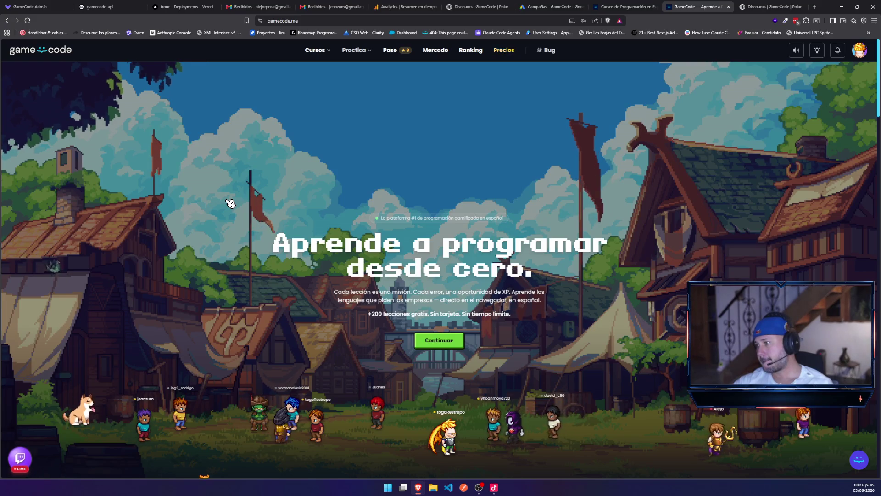
Step: Enter the Aventura RPG lobby and walk the character right into the house
mouse_move(357, 50)
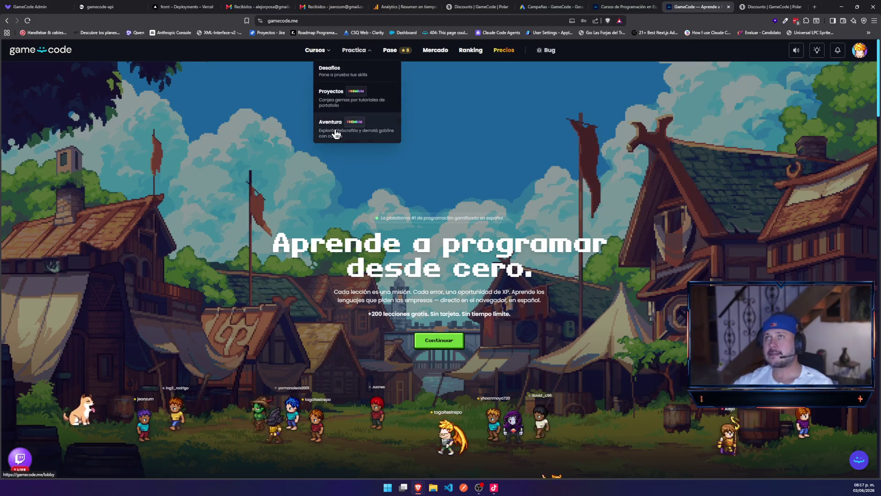
click(340, 131)
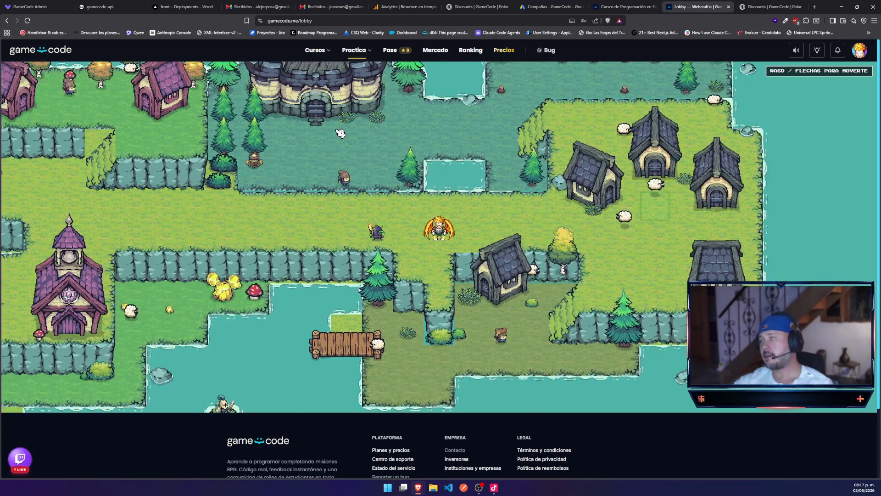
key(d)
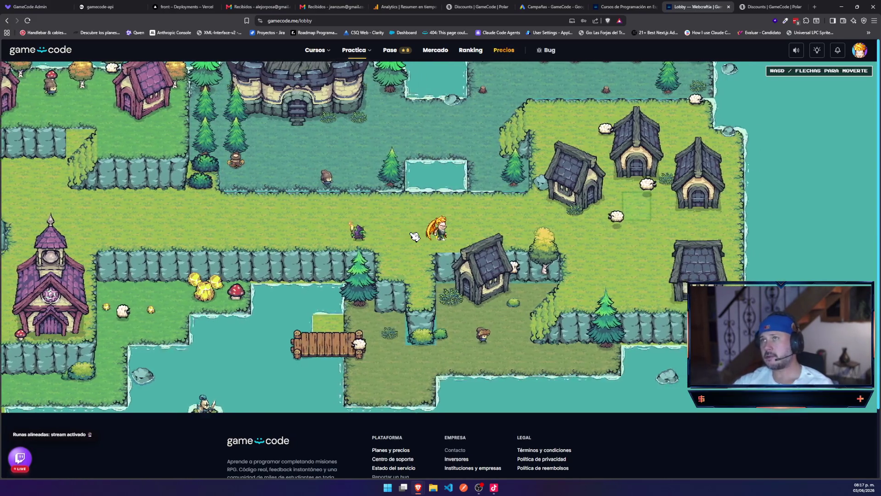
key(d)
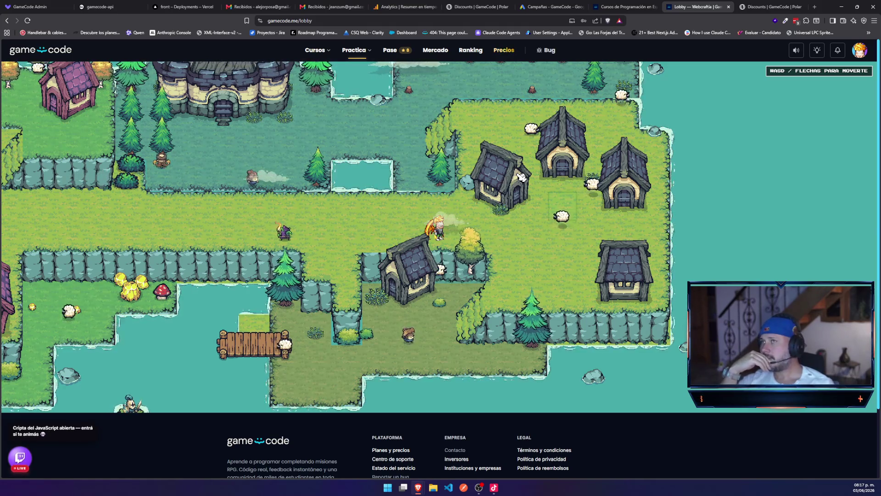
key(d)
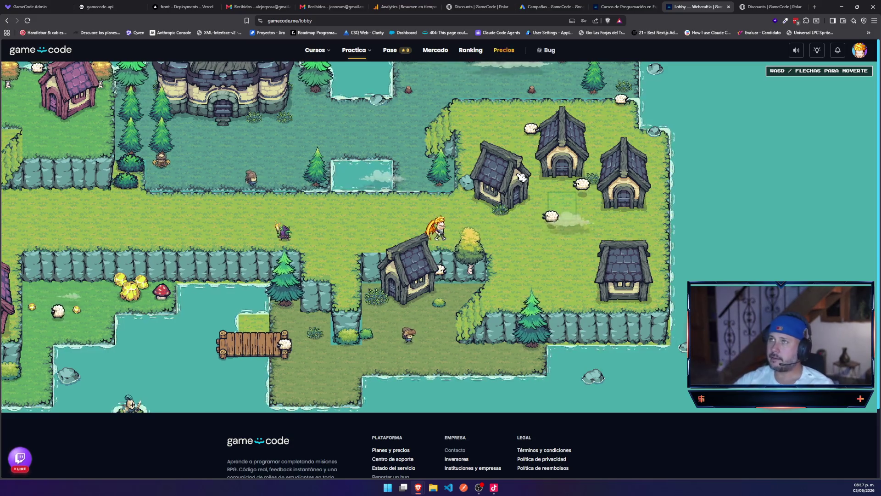
key(d)
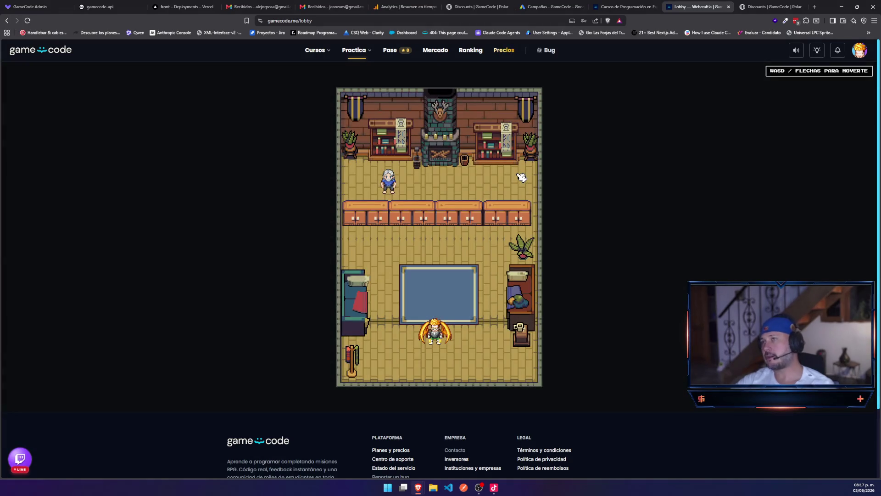
Step: Walk up the blue rug to El Mago Sabio and answer 'Solo vine a saludar'
key(a)
key(w)
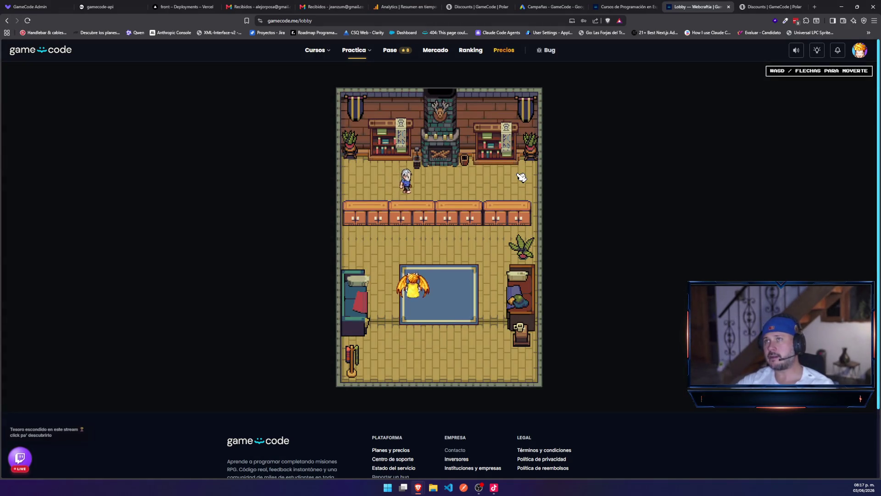
key(w)
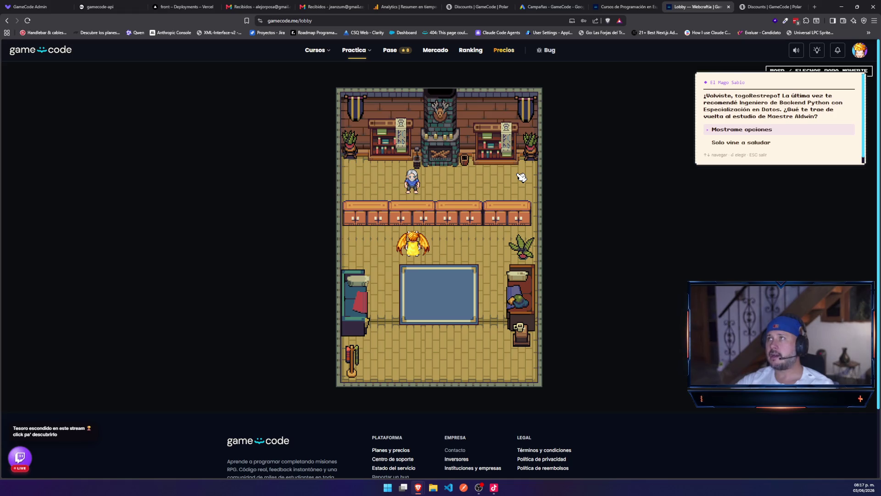
key(Down)
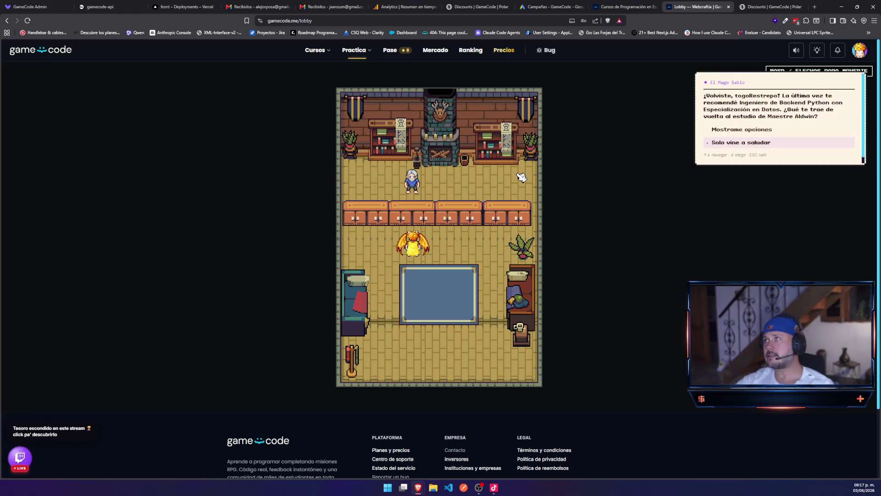
key(Return)
key(Return)
key(s)
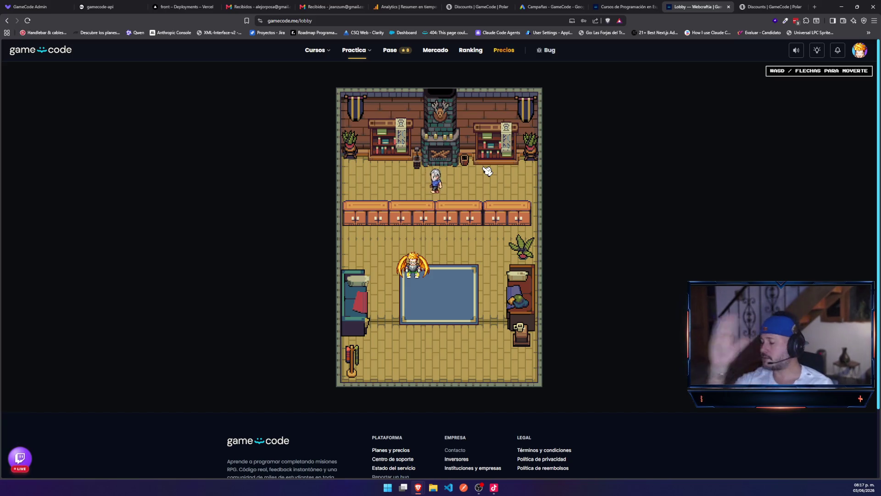
Step: Go back to the GameCode home page and scroll through it
click(32, 53)
scroll(385, 323, down, 5)
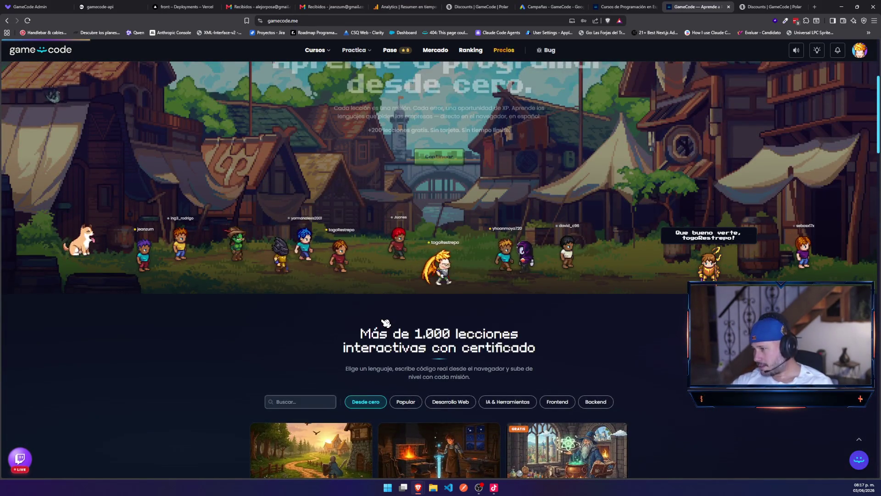
scroll(385, 323, down, 6)
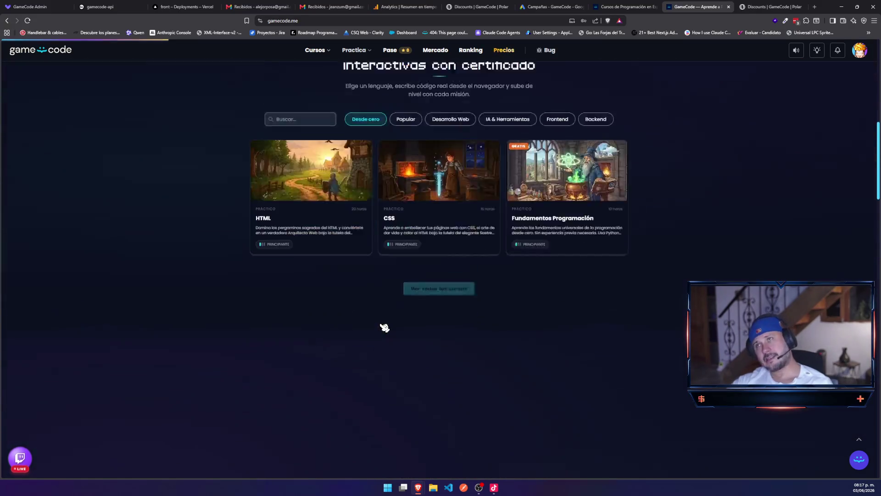
scroll(384, 328, down, 2)
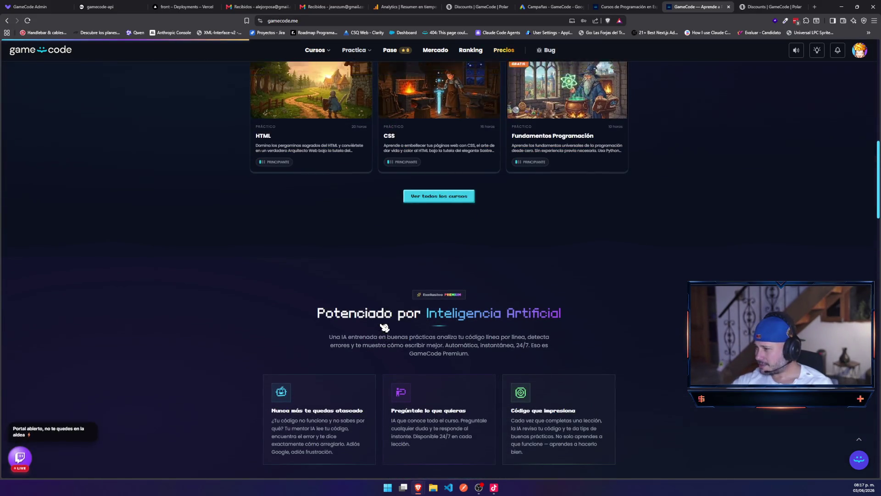
scroll(384, 328, up, 8)
scroll(384, 327, down, 5)
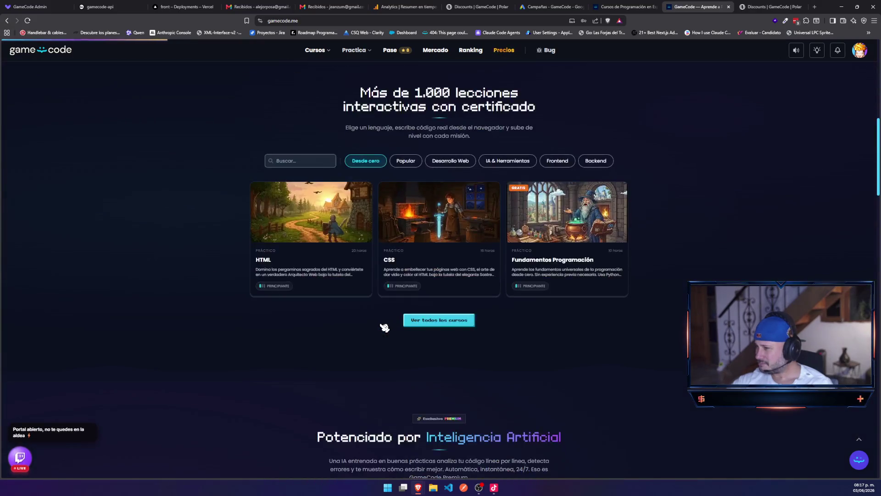
scroll(384, 327, up, 6)
Step: Open the SQL course from the Cursos menu and scroll its syllabus
click(314, 51)
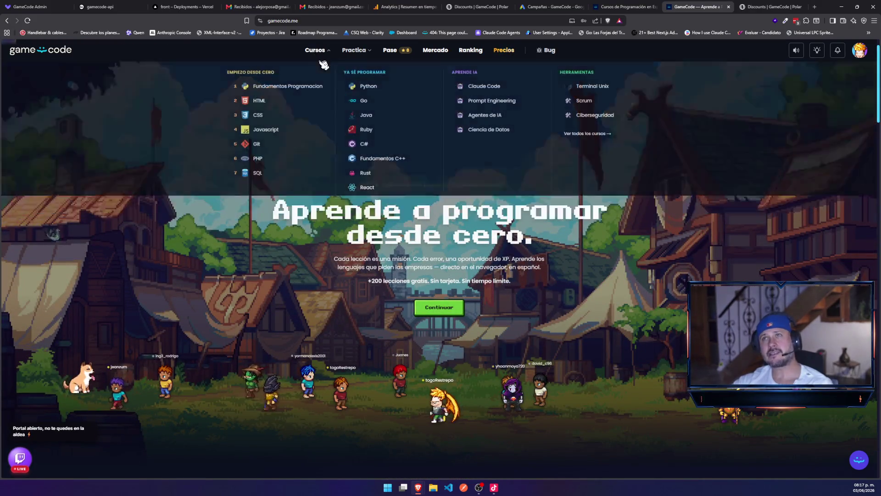
click(259, 172)
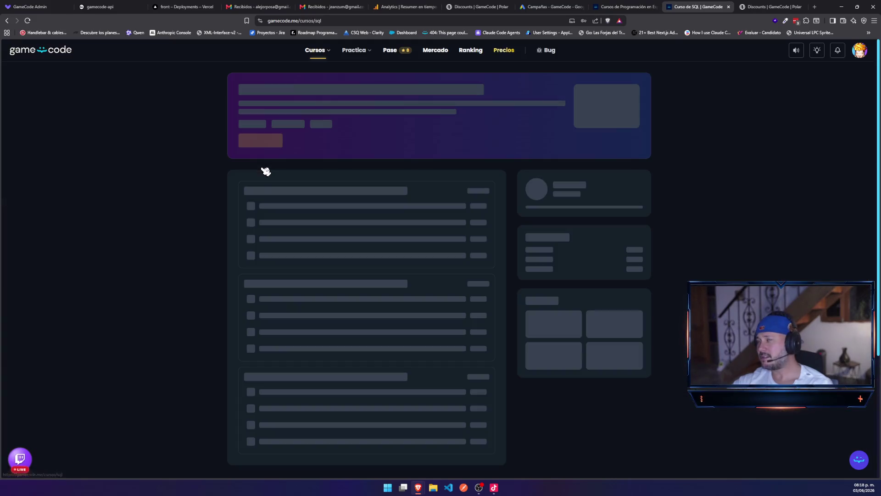
scroll(194, 332, down, 5)
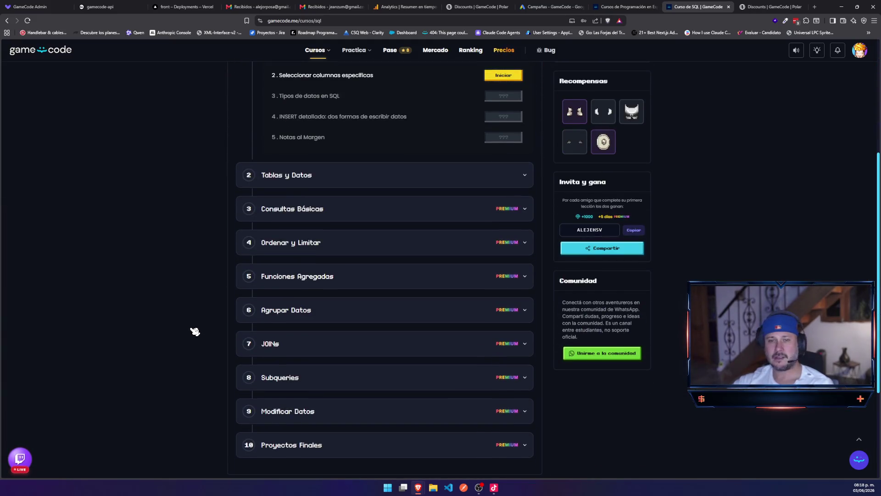
scroll(195, 332, down, 3)
scroll(195, 324, down, 1)
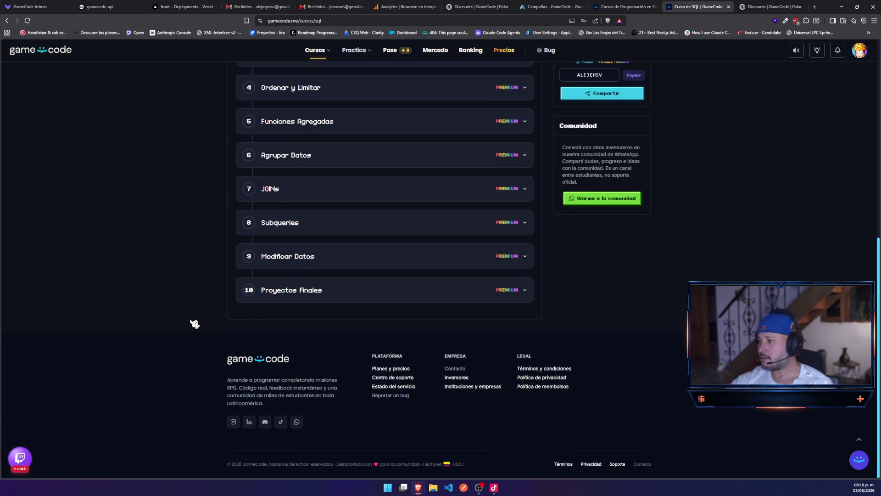
scroll(205, 314, up, 5)
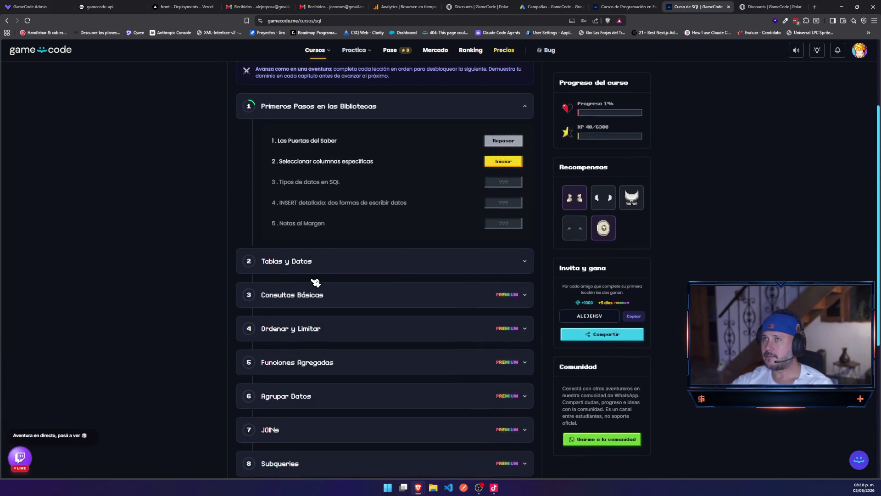
Step: Toggle Tablas y Datos, then expand the Funciones Agregadas and Agrupar Datos chapters
click(318, 262)
click(318, 262)
click(310, 362)
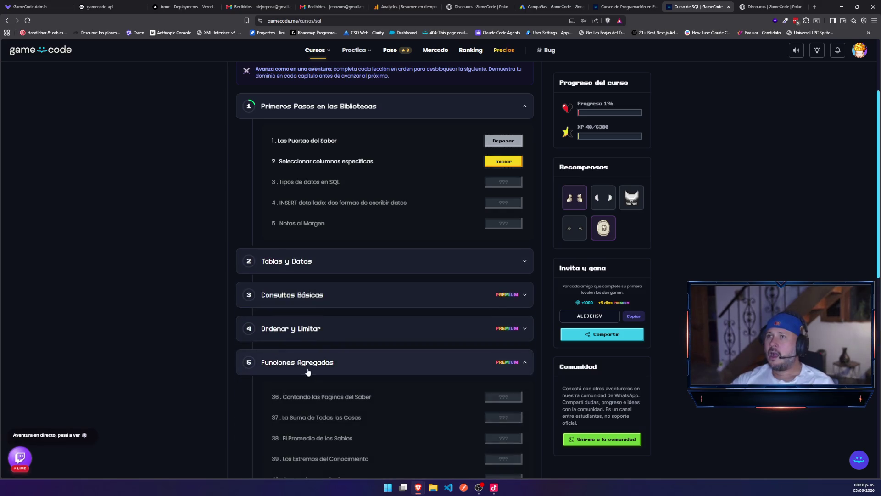
scroll(314, 340, down, 5)
click(314, 372)
scroll(310, 367, down, 4)
scroll(298, 356, up, 12)
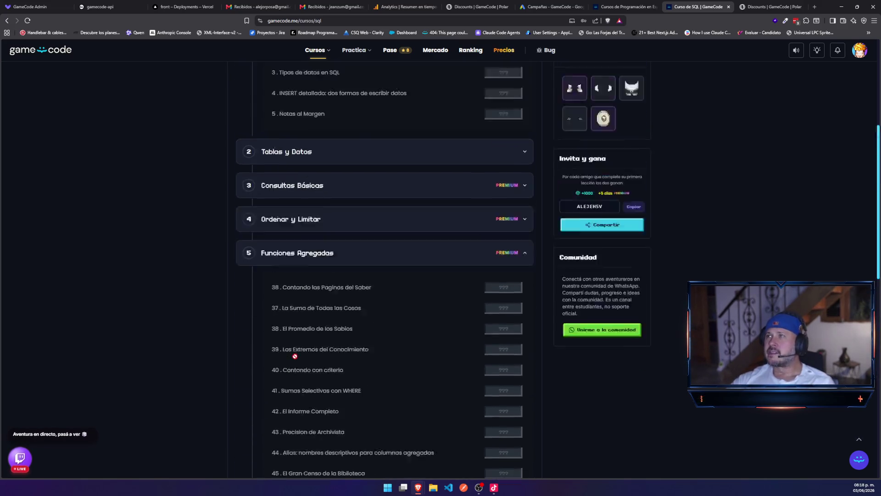
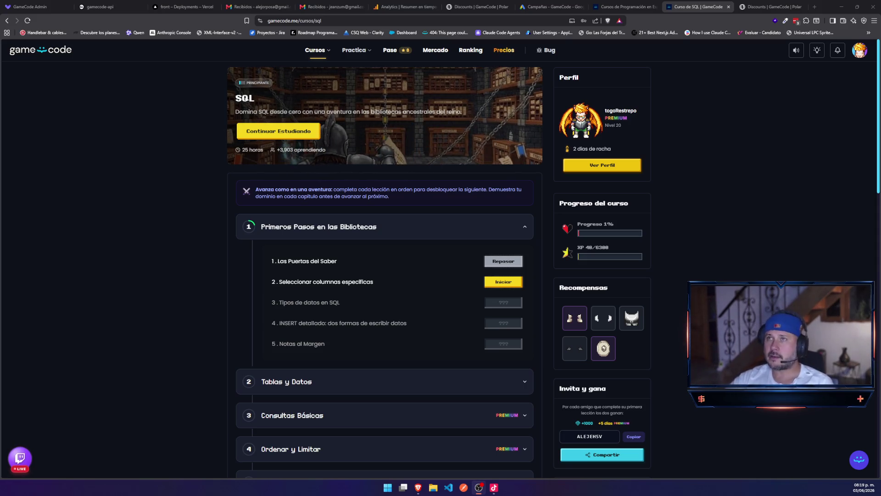
Step: Start the 'Seleccionar columnas específicas' lesson, skip its intro scene, and read the story and Excel paragraphs
click(495, 283)
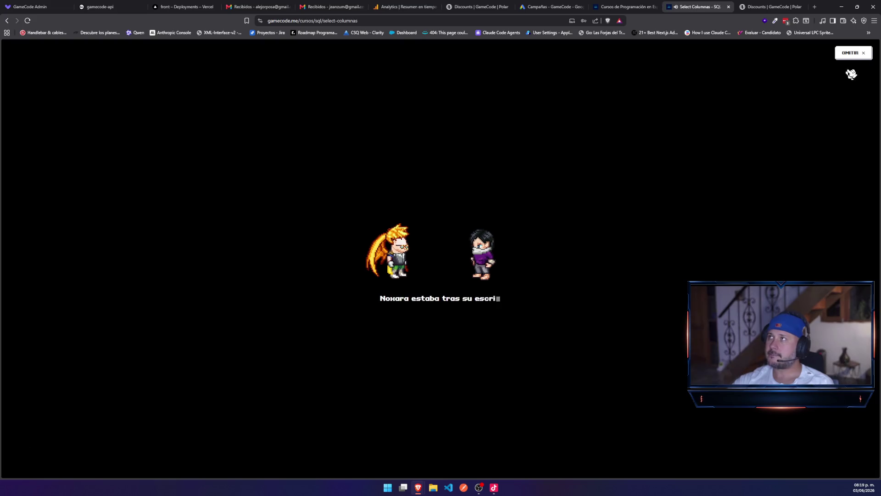
click(850, 52)
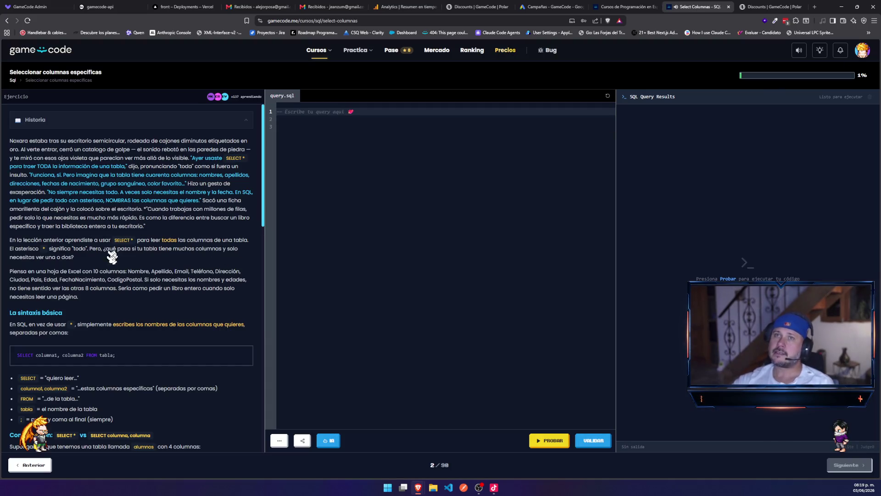
drag(119, 298, 16, 143)
click(20, 145)
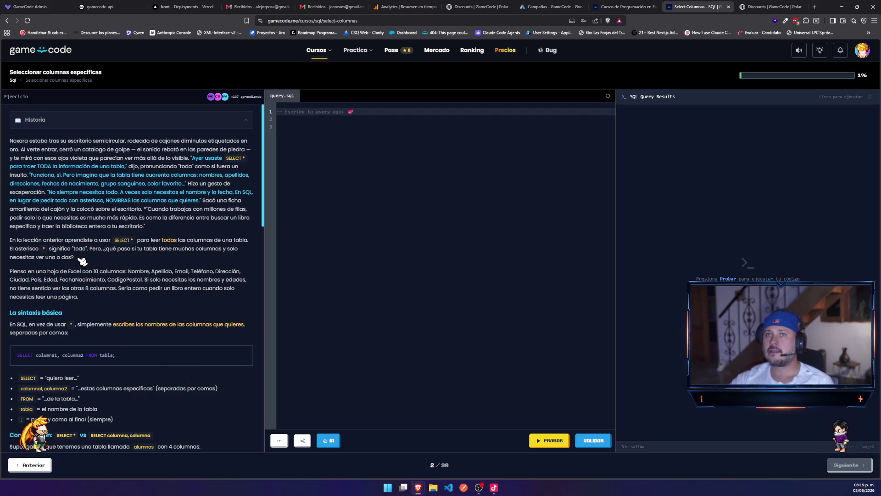
drag(102, 289, 48, 209)
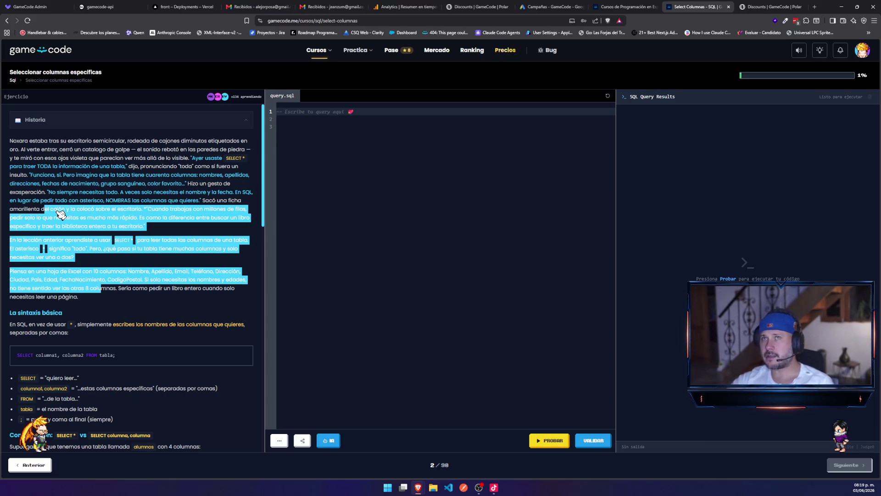
click(59, 215)
Step: Read through the basic syntax paragraph and the SELECT example query
scroll(82, 225, down, 2)
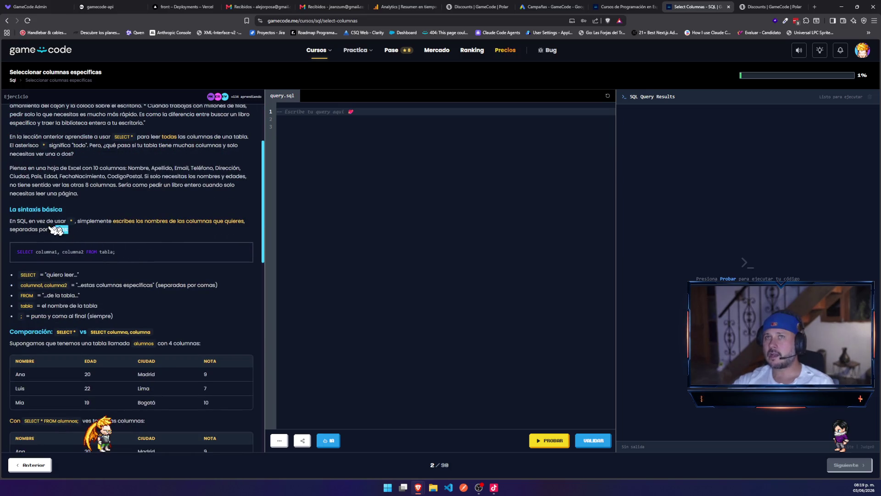
triple_click(57, 230)
click(112, 227)
triple_click(79, 224)
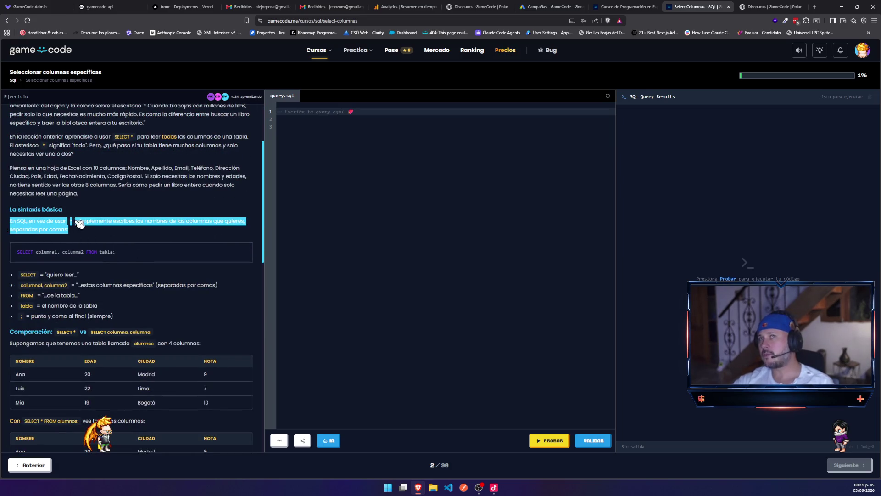
click(80, 224)
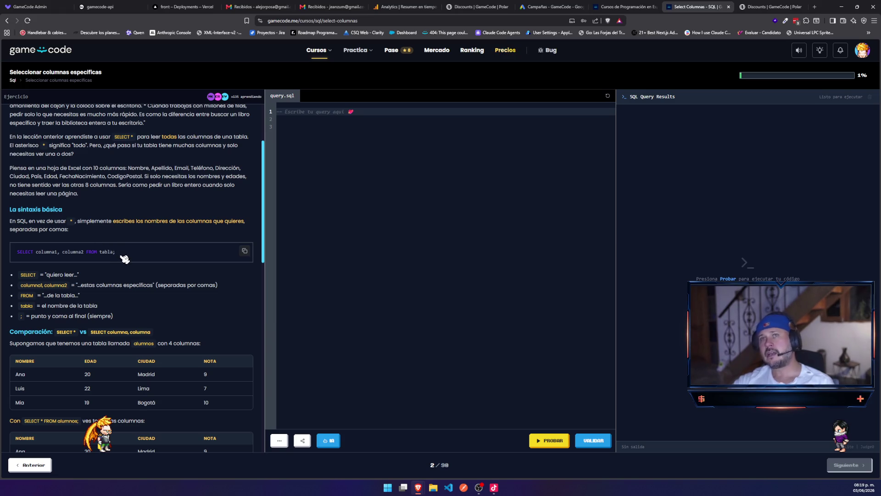
scroll(120, 254, down, 2)
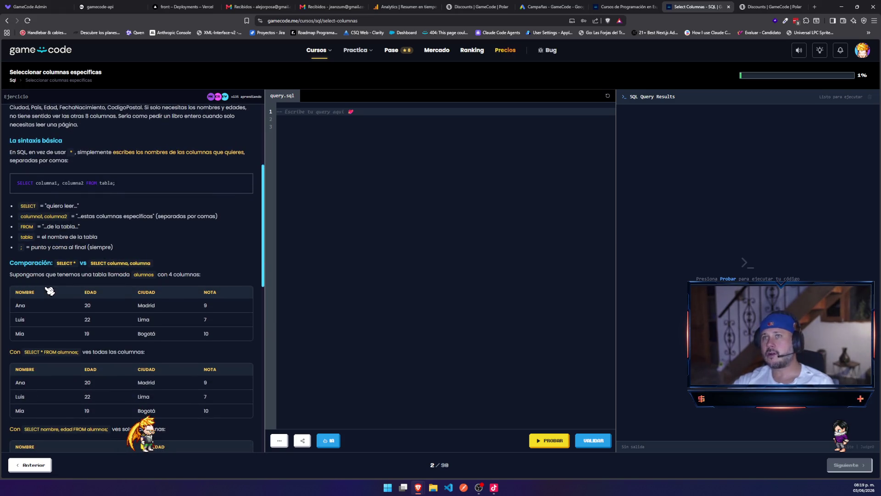
scroll(69, 266, down, 2)
scroll(55, 232, up, 1)
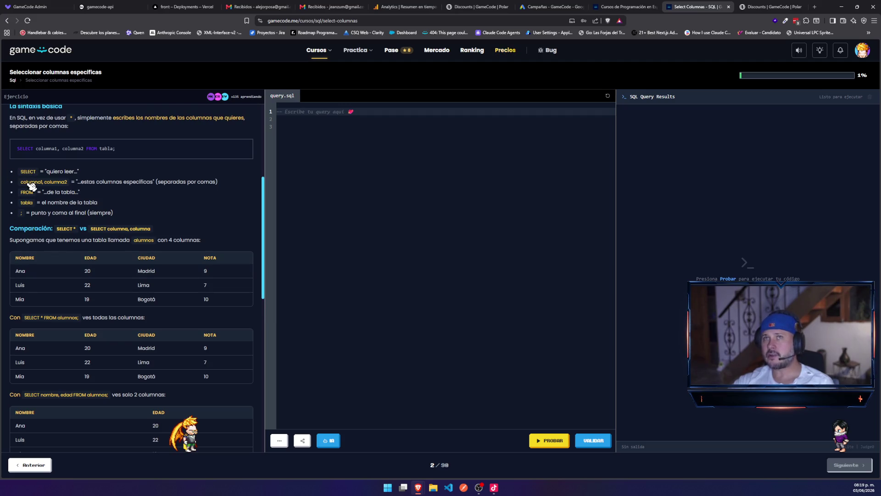
drag(147, 151, 49, 151)
click(90, 179)
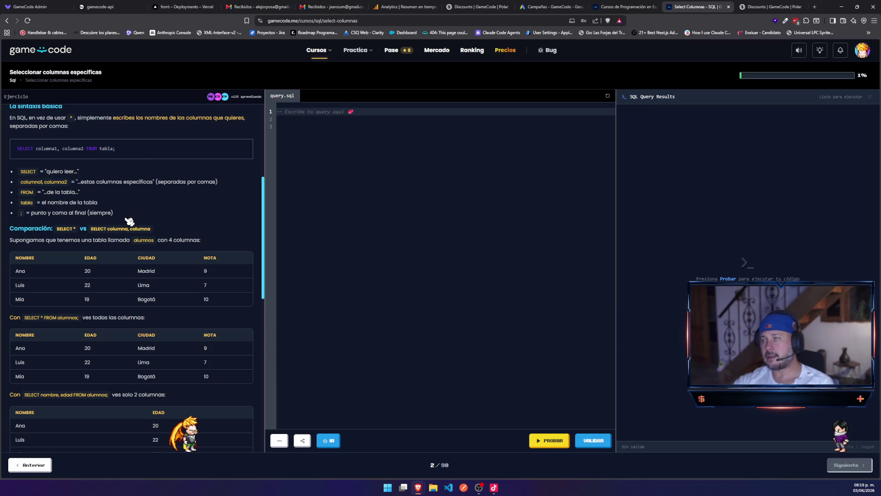
Step: Scroll to Tu Misión, show its task list, then switch to the gamecode-api hosting tab
scroll(129, 221, down, 5)
scroll(98, 295, down, 5)
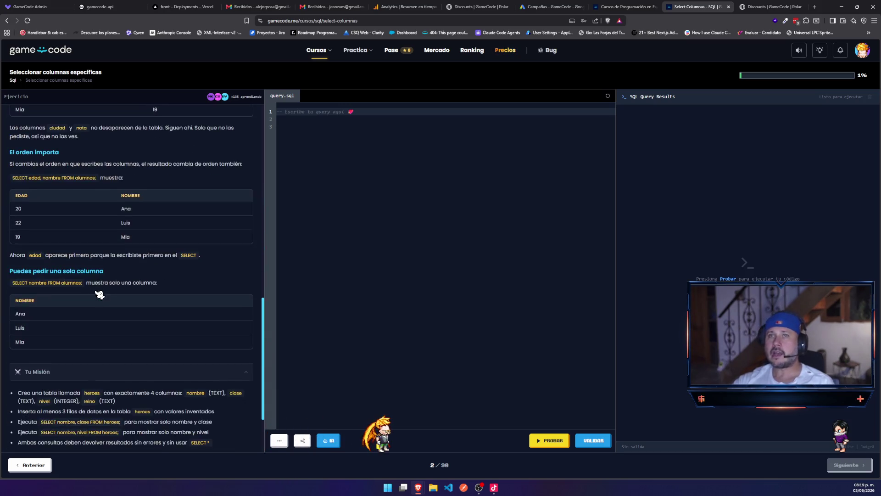
click(156, 281)
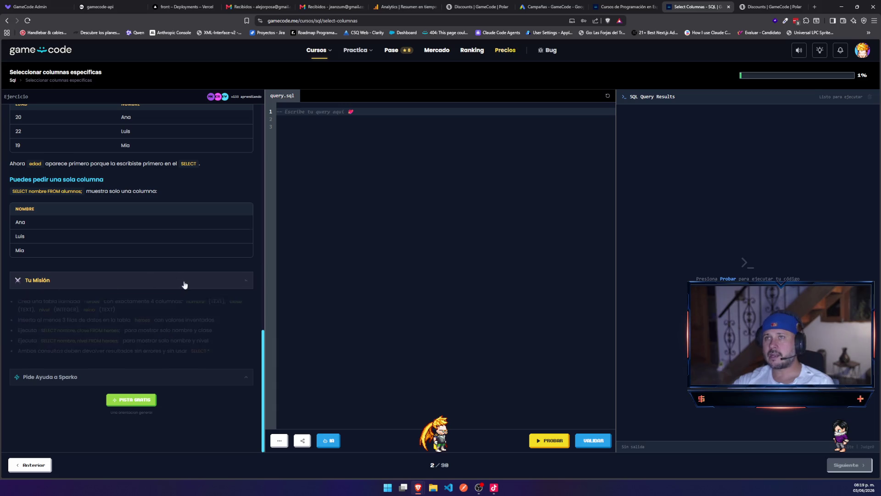
click(166, 357)
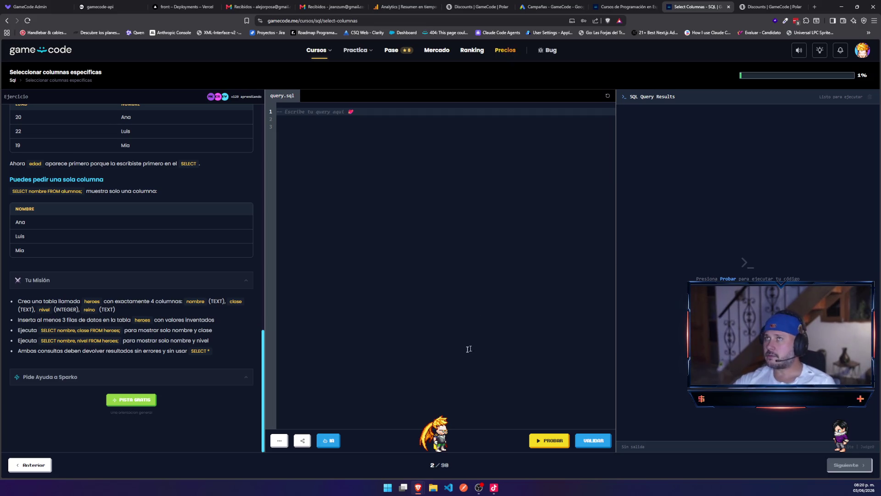
click(105, 6)
Step: Cycle through the Vercel deployments, GameCode admin and Polar discounts tabs, then bring up the other browser window
click(184, 6)
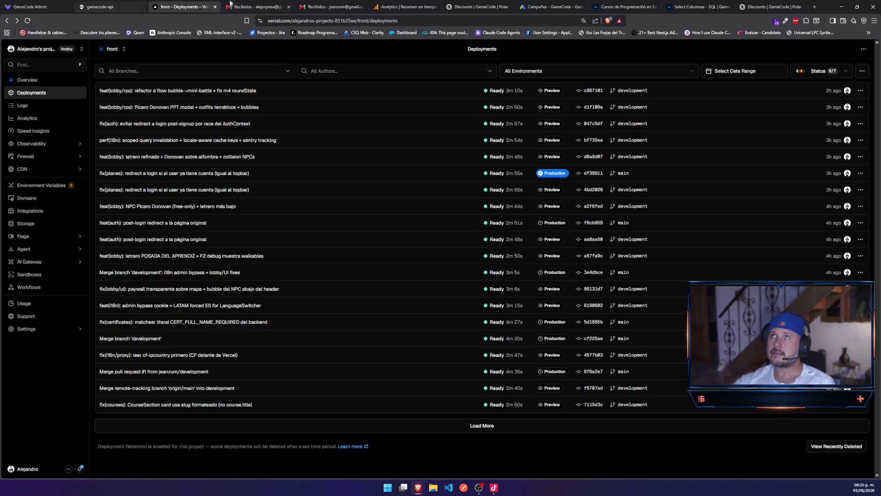
click(37, 6)
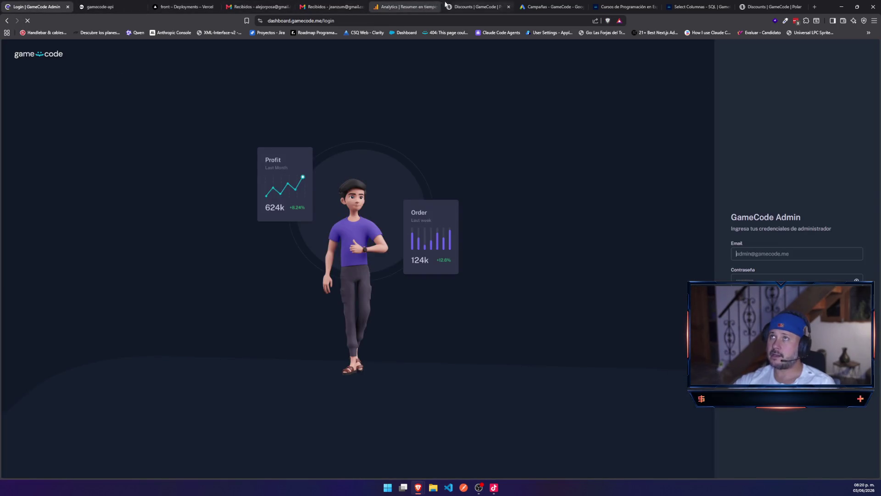
click(761, 5)
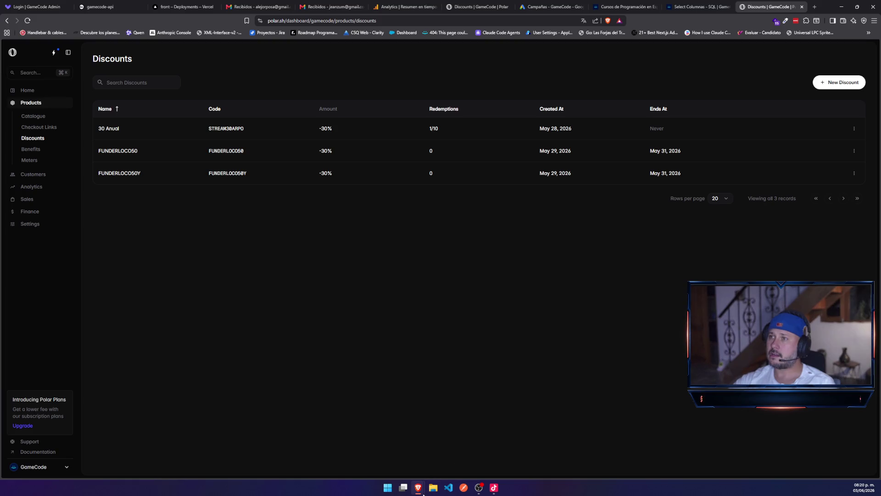
mouse_move(423, 494)
click(471, 462)
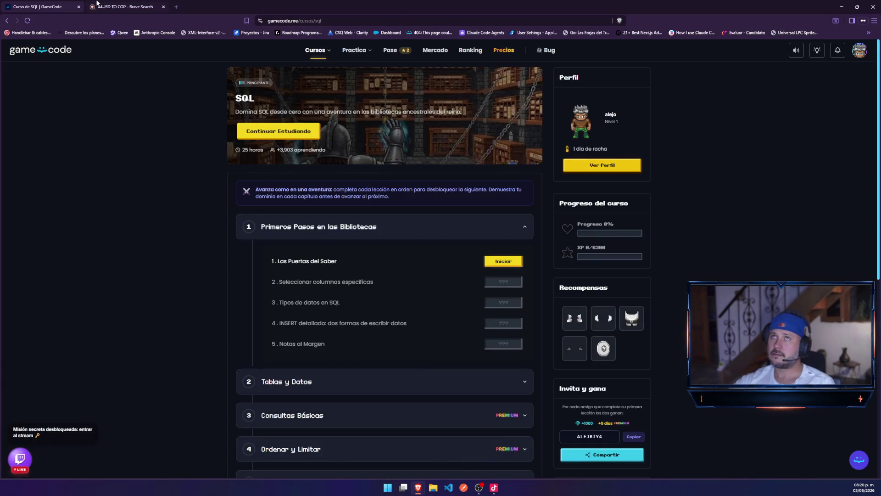
Step: Check that 44 USD converts to 157.479,00 COP, then return to GameCode's pricing page
click(97, 3)
drag(247, 118, 303, 114)
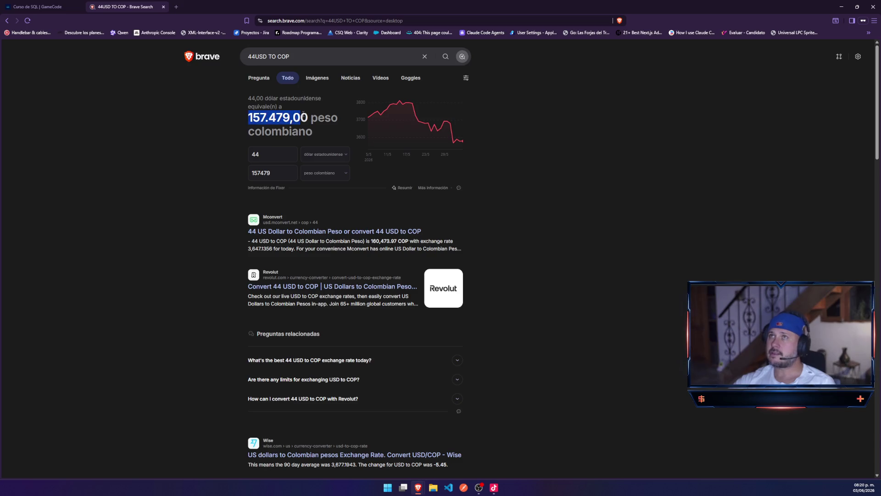
click(271, 112)
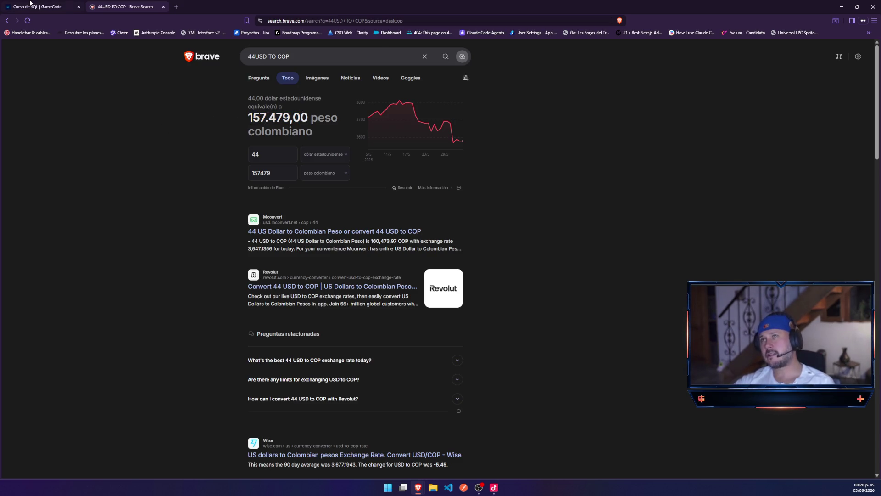
click(30, 3)
click(510, 54)
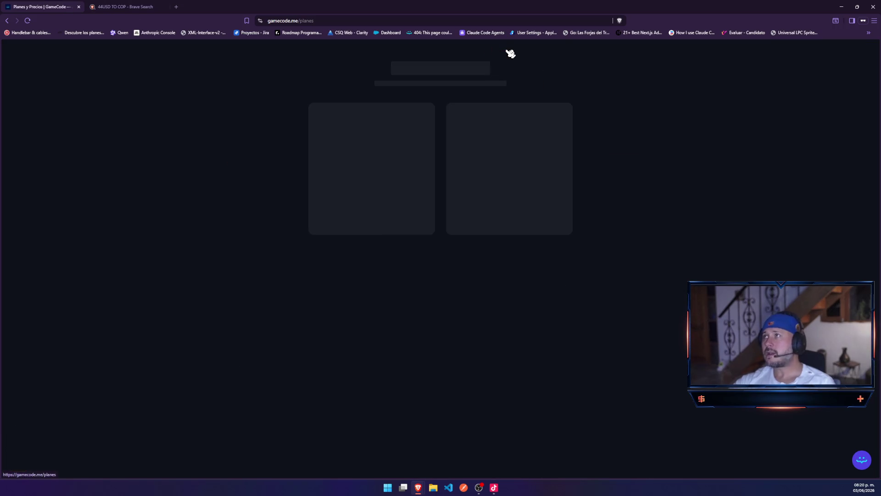
Step: Show the yearly Premium price of $224.500 COP, then open the Ranking General leaderboard
click(456, 216)
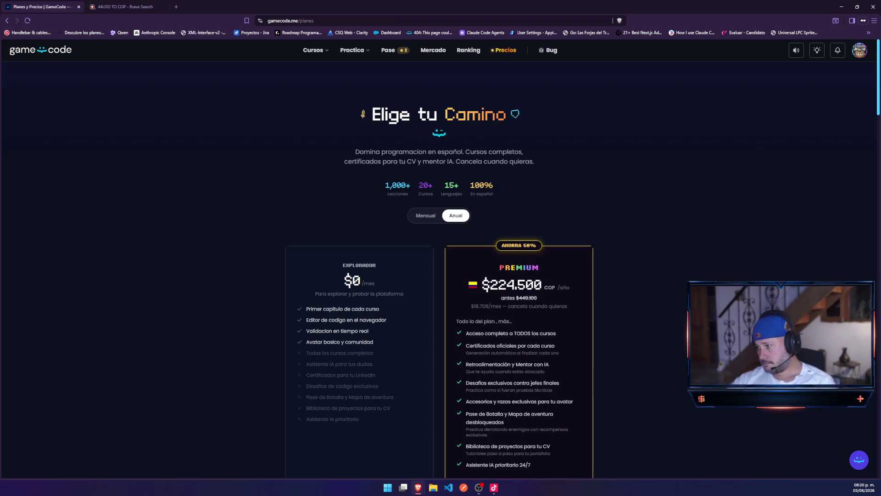
mouse_move(313, 50)
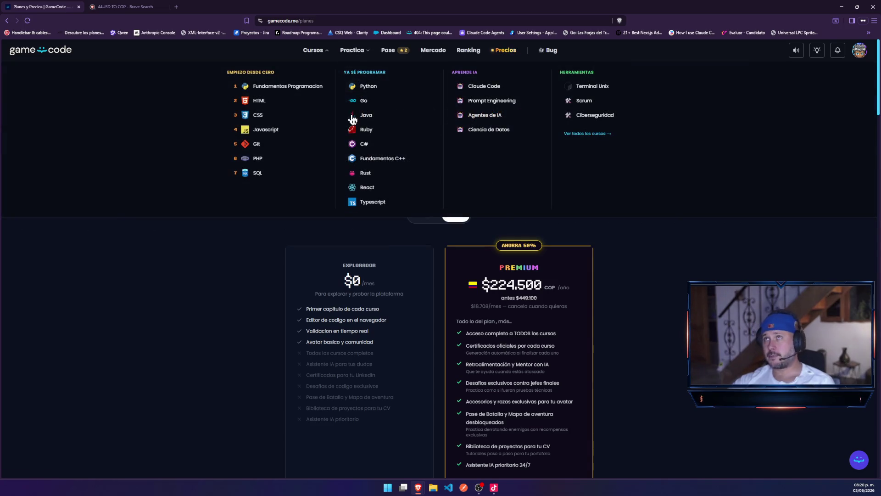
mouse_move(351, 52)
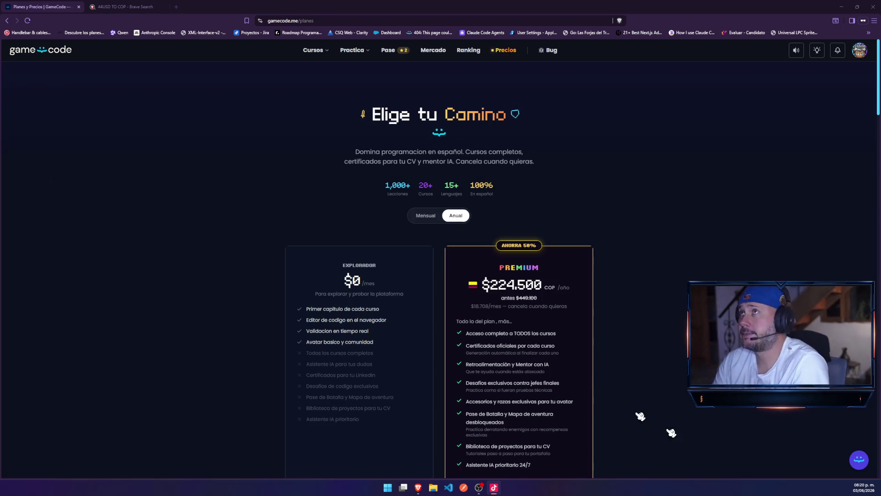
click(468, 51)
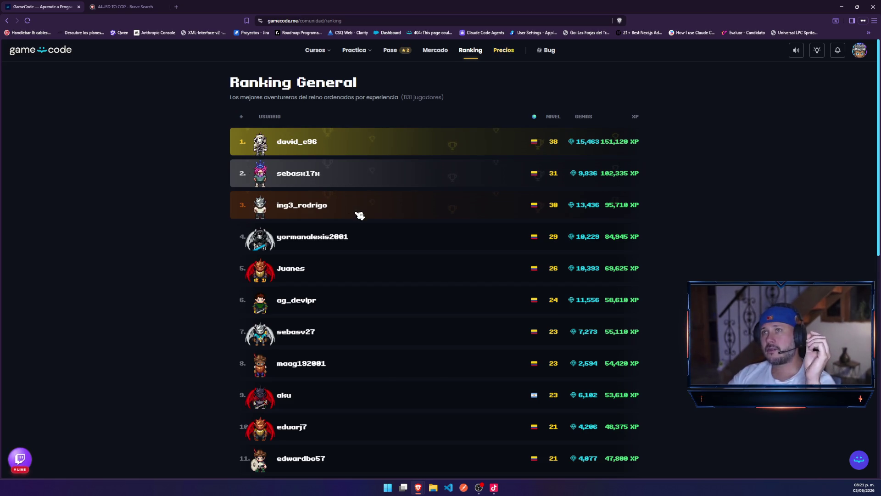
scroll(360, 216, down, 15)
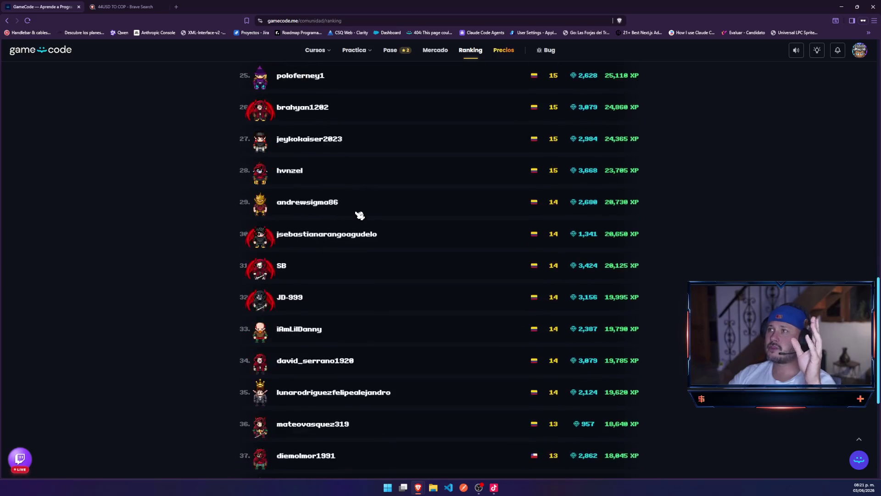
scroll(360, 216, down, 20)
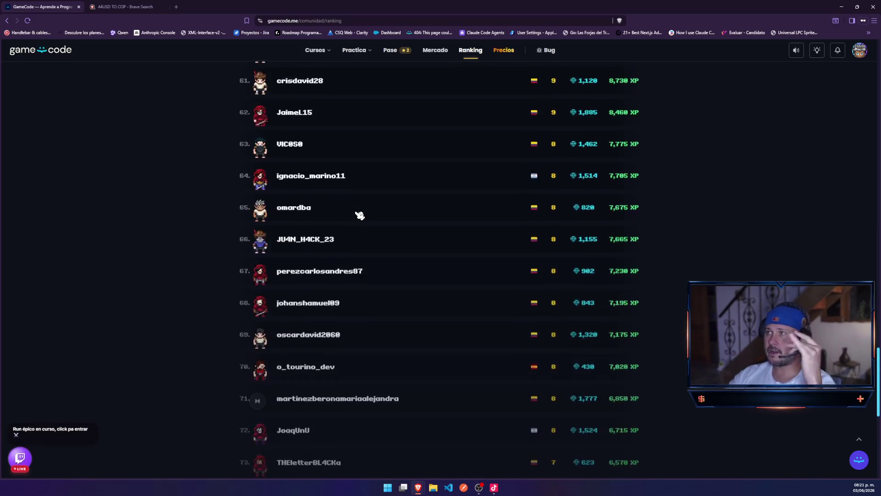
scroll(360, 216, down, 10)
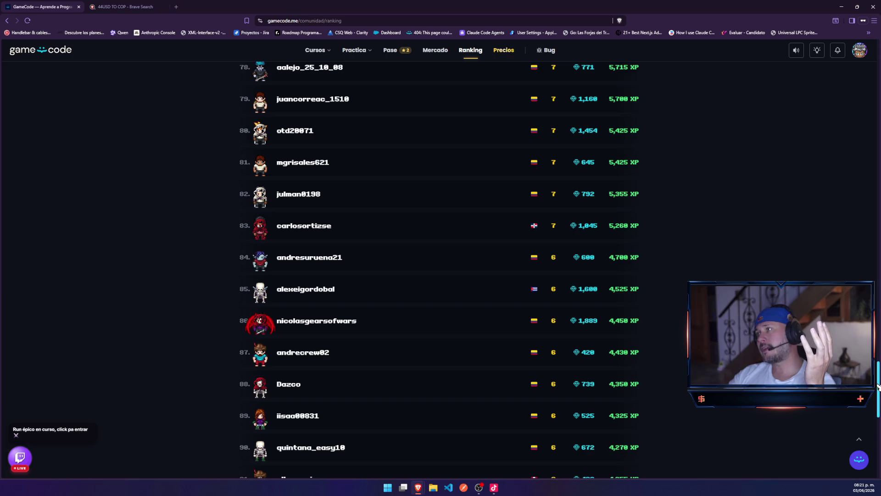
drag(879, 409, 870, 80)
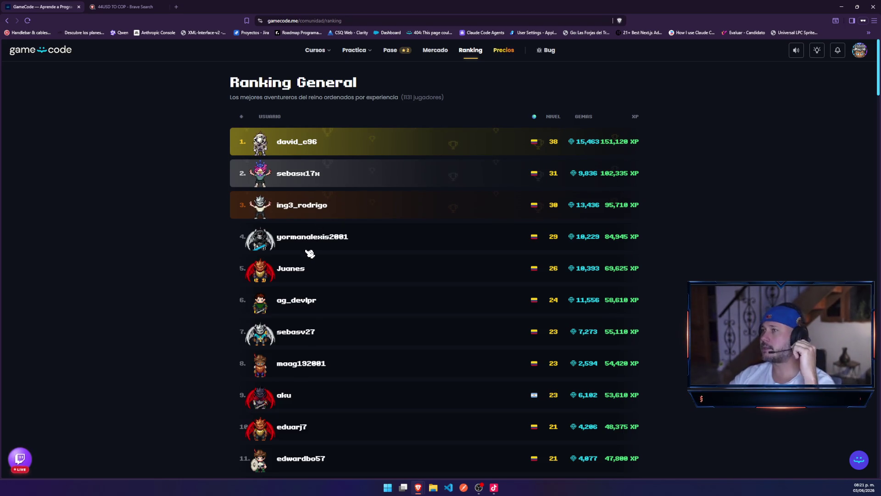
scroll(356, 353, down, 3)
scroll(356, 353, up, 3)
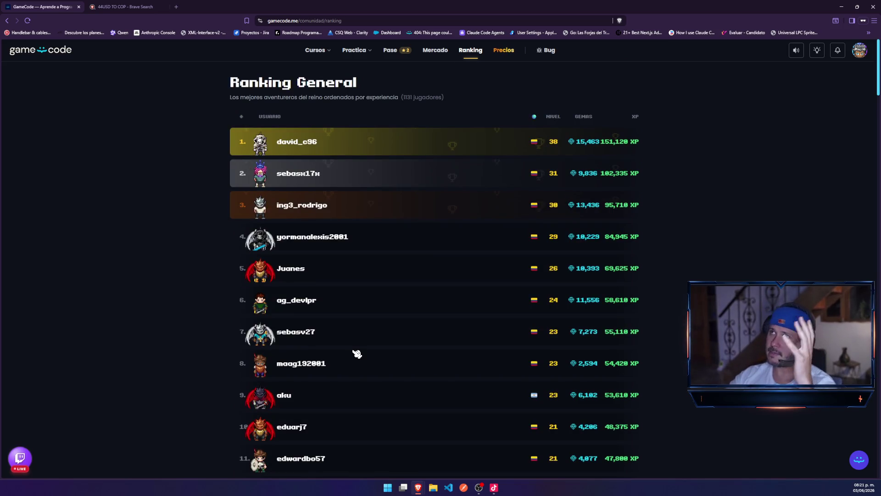